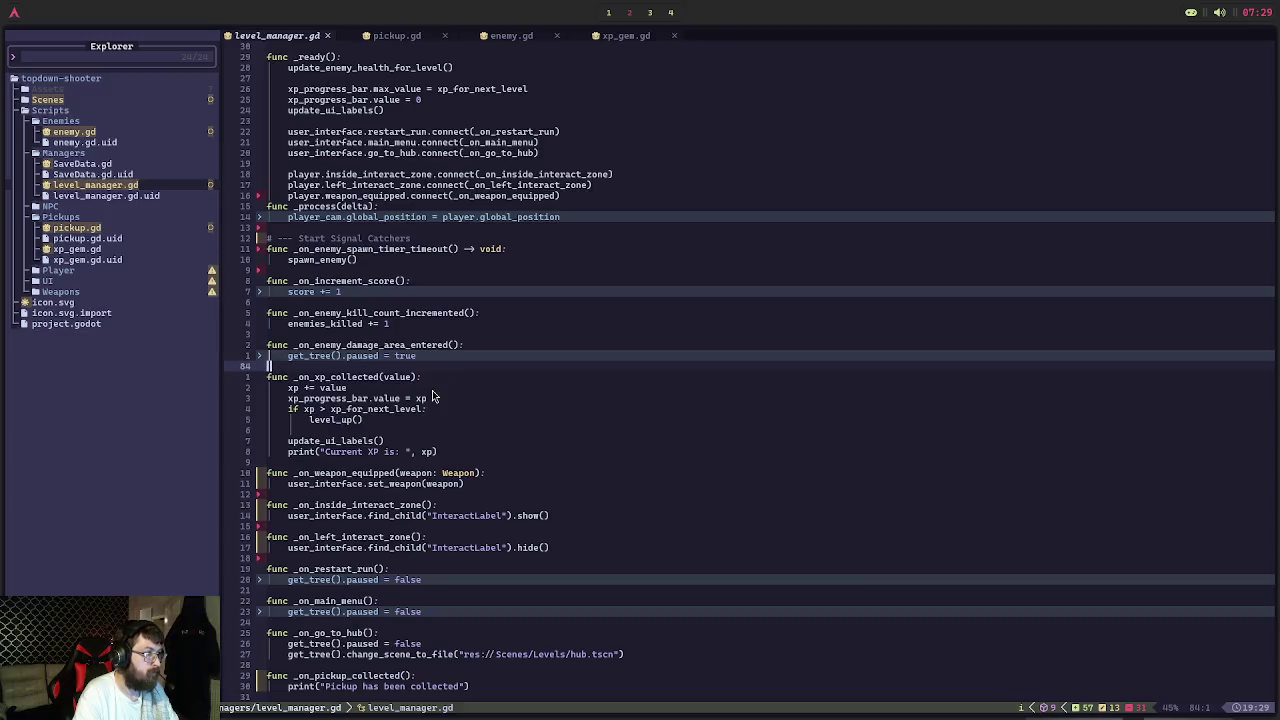
Undo the last change, then delete the three pickup connect lines in _ready
scroll(384, 408, "down", 6)
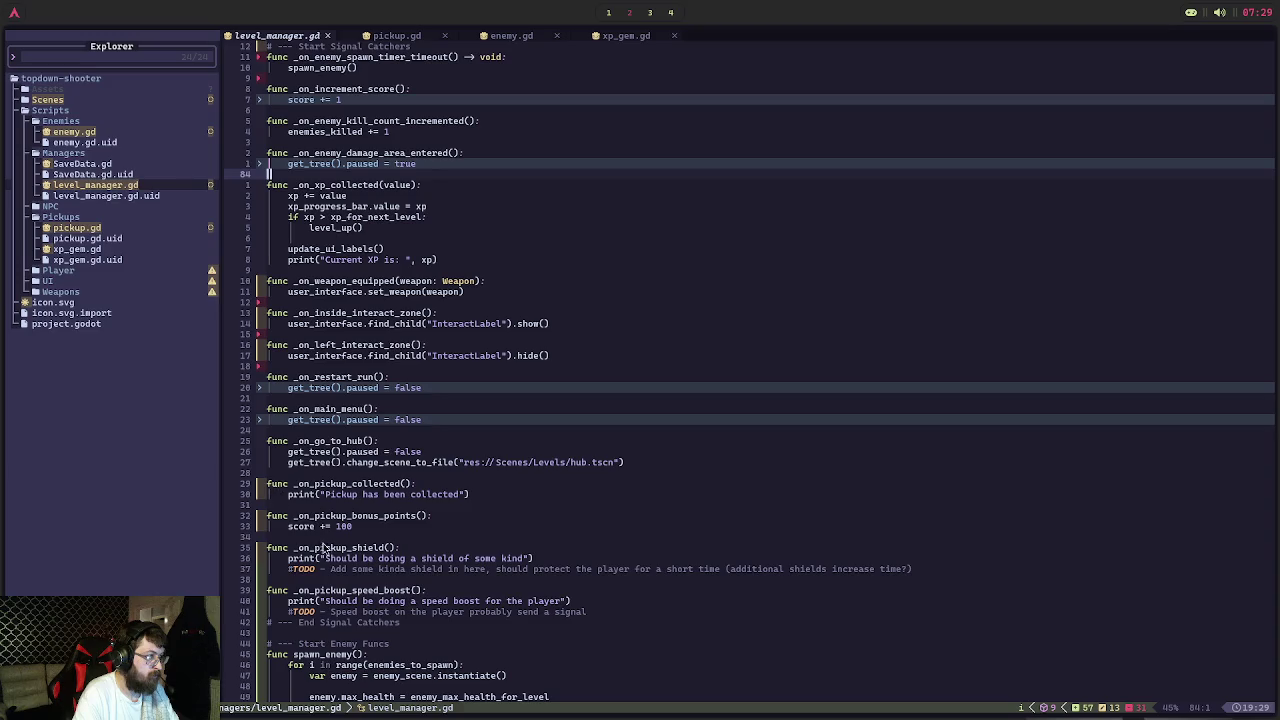
scroll(374, 591, "down", 1)
left_click(435, 594)
left_click(605, 582)
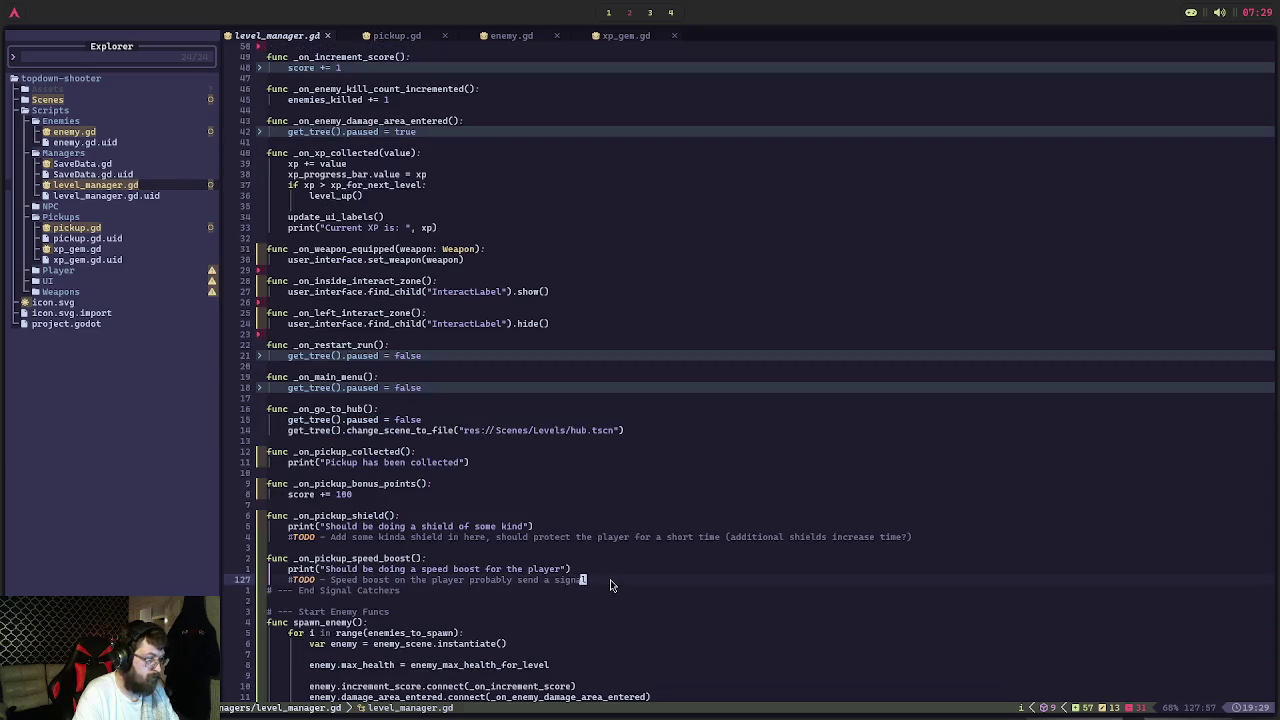
key("u")
scroll(645, 171, "up", 5)
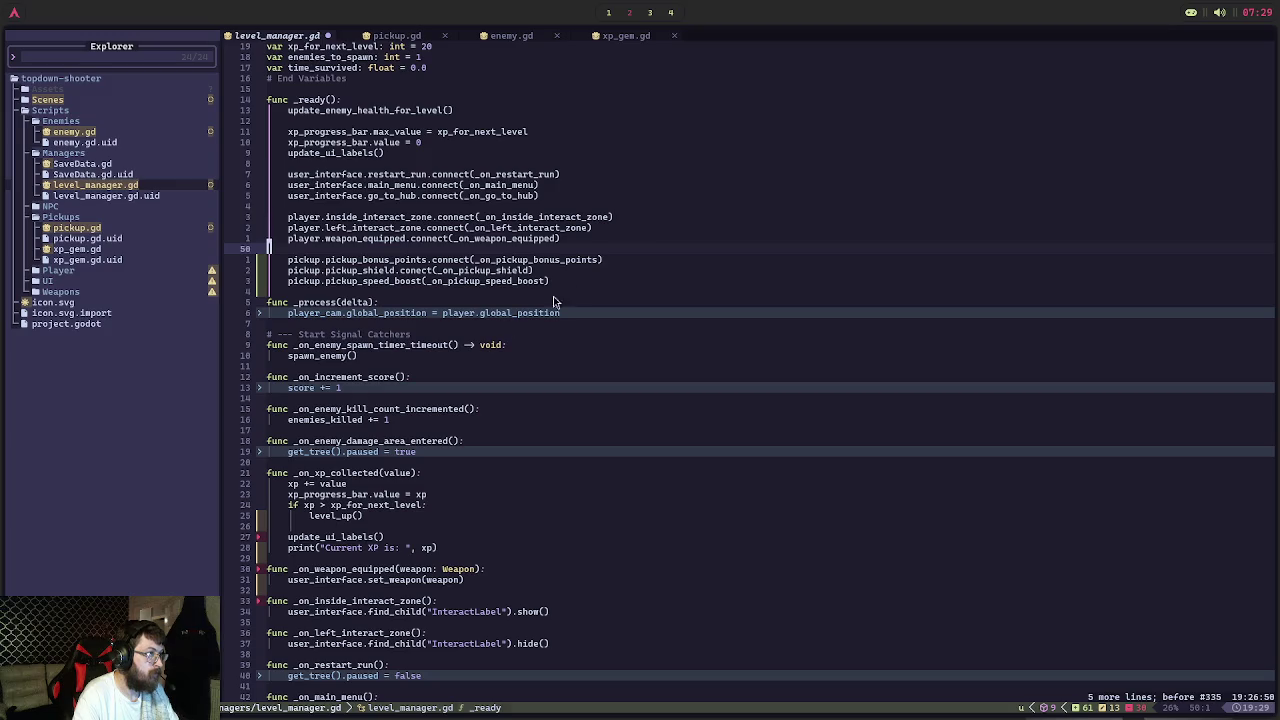
left_click(588, 283)
key("i")
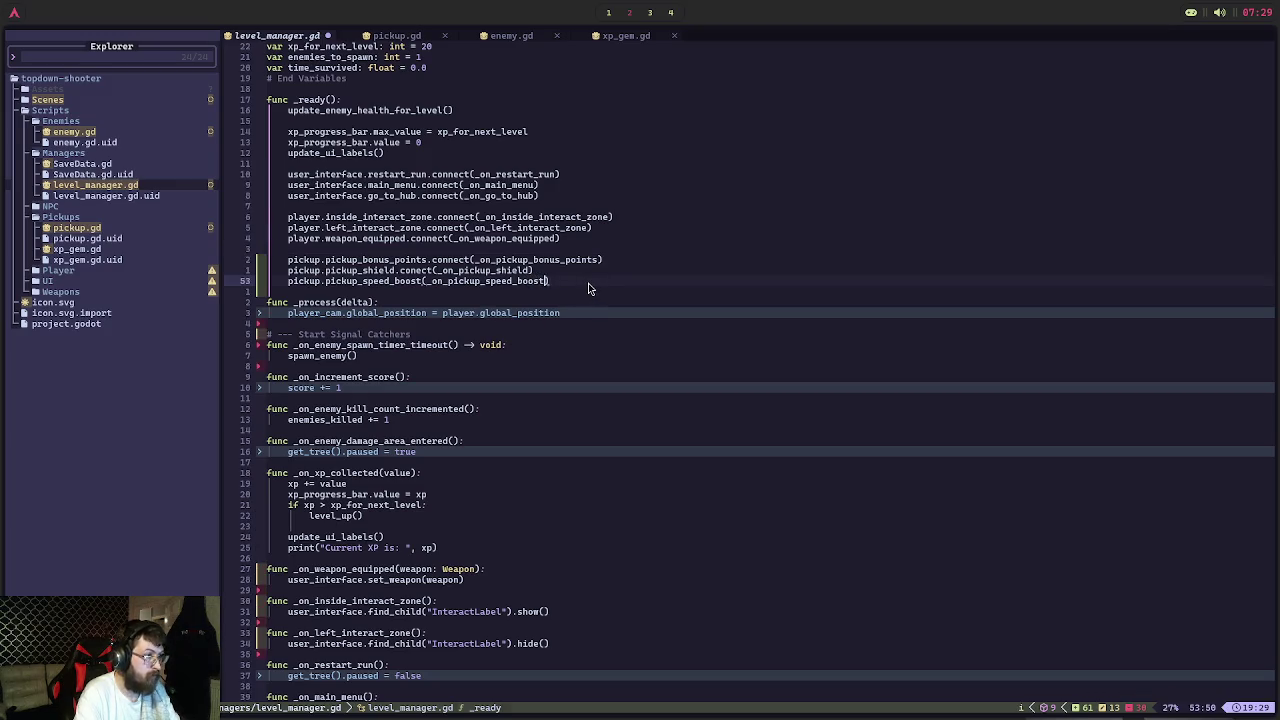
mouse_move(588, 288)
left_mouse_down()
mouse_move(280, 268)
mouse_move(253, 255)
left_mouse_up()
key("BackSpace")
key("BackSpace")
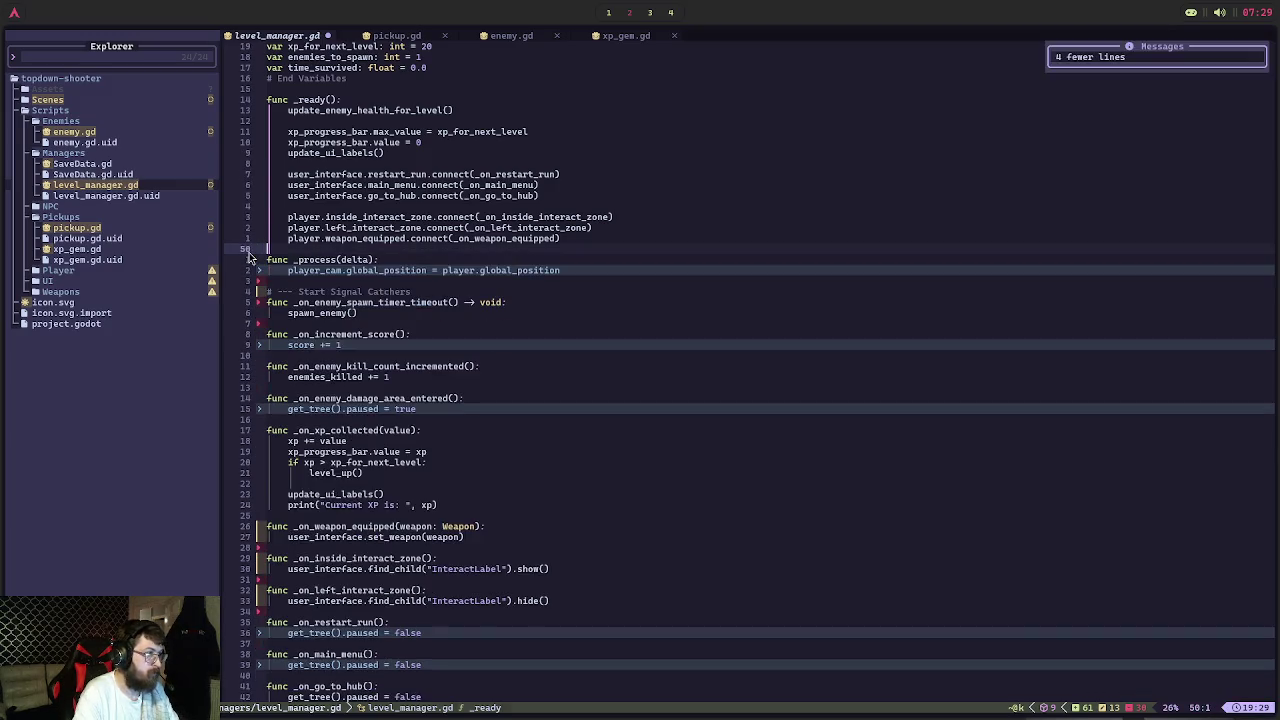
Delete the bonus-points, shield and speed-boost handler functions, keeping _on_pickup_collected
scroll(253, 258, "up", 10)
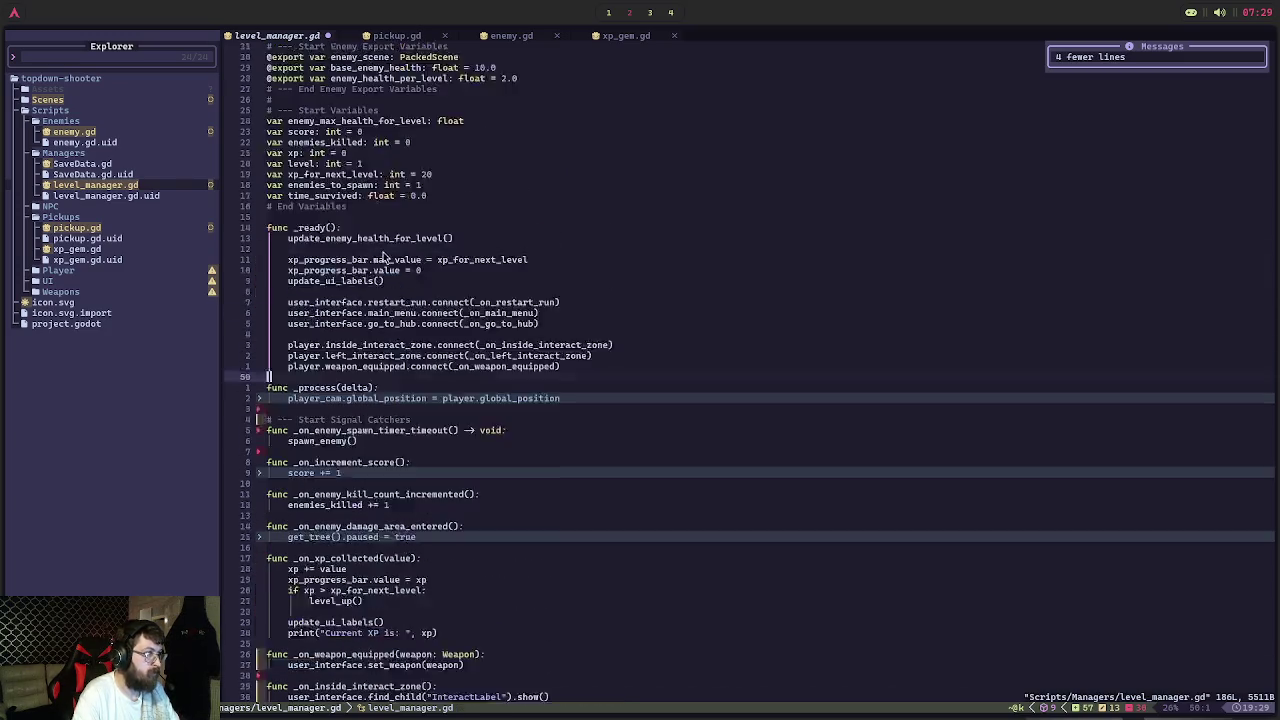
scroll(458, 402, "down", 20)
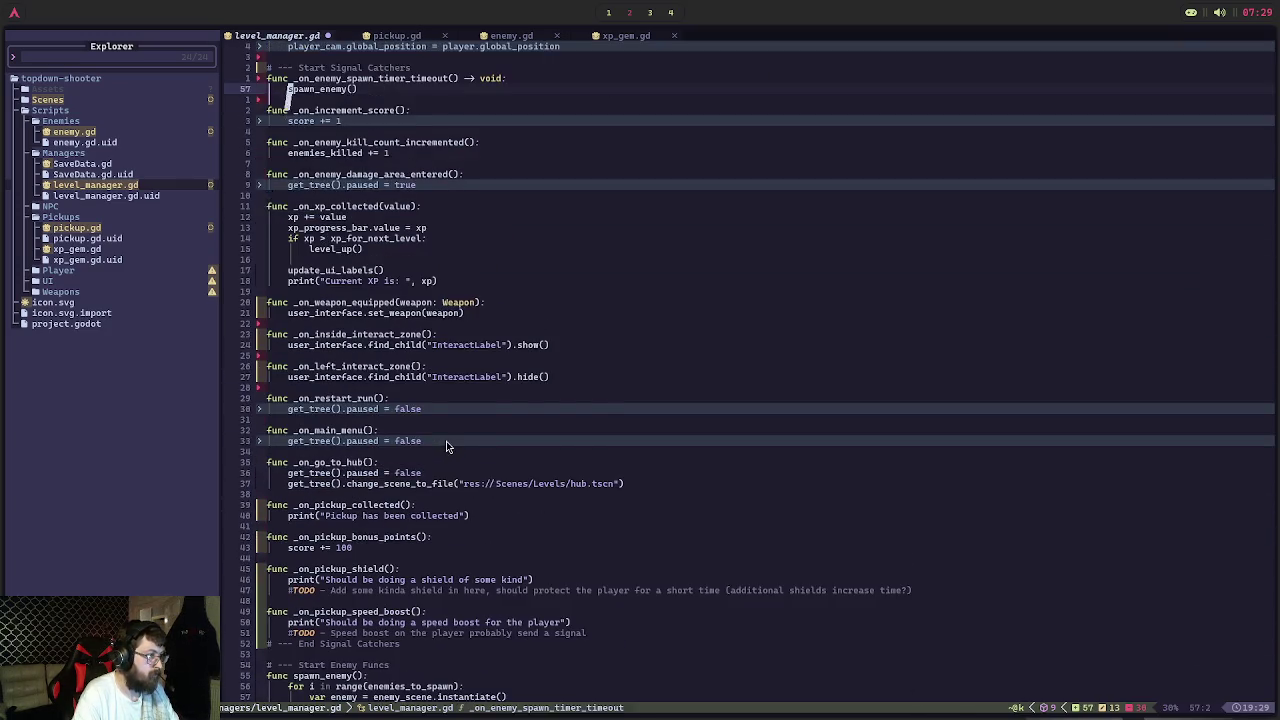
mouse_move(588, 441)
left_mouse_down()
mouse_move(460, 423)
mouse_move(268, 347)
left_mouse_up()
key("d")
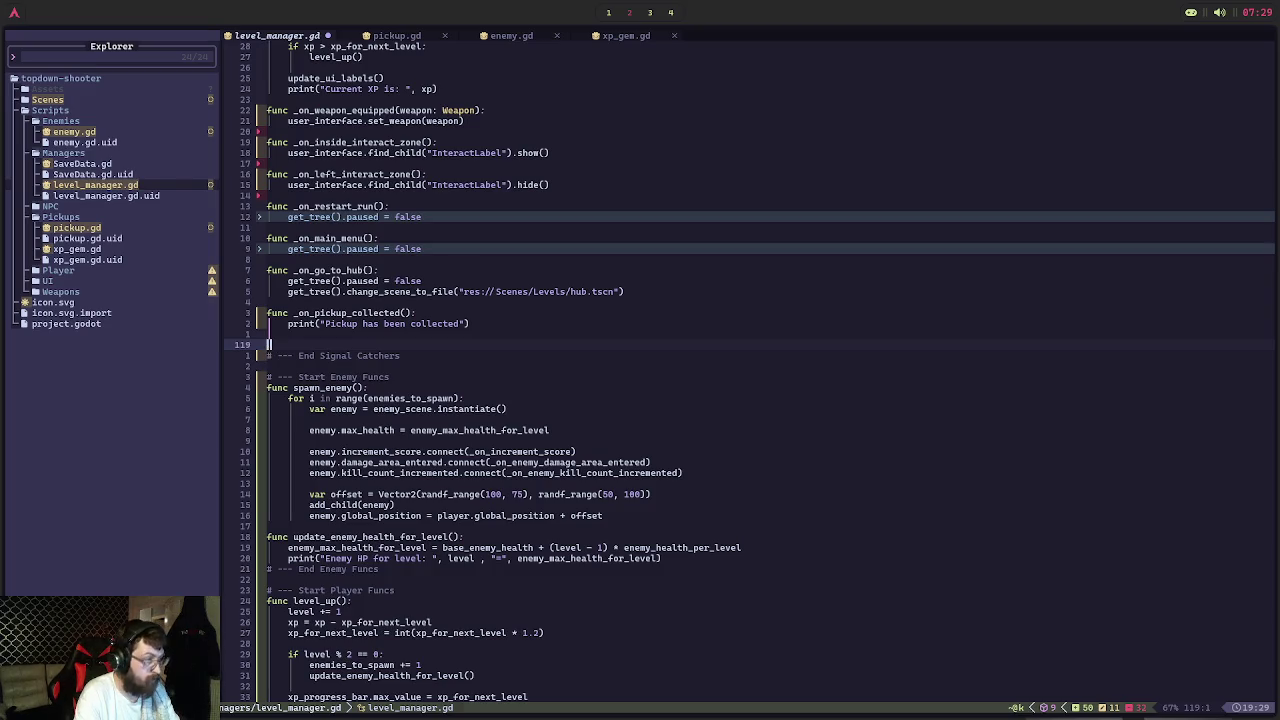
key("BackSpace")
key("BackSpace")
Save level_manager.gd with :w
type(":w")
key("Return")
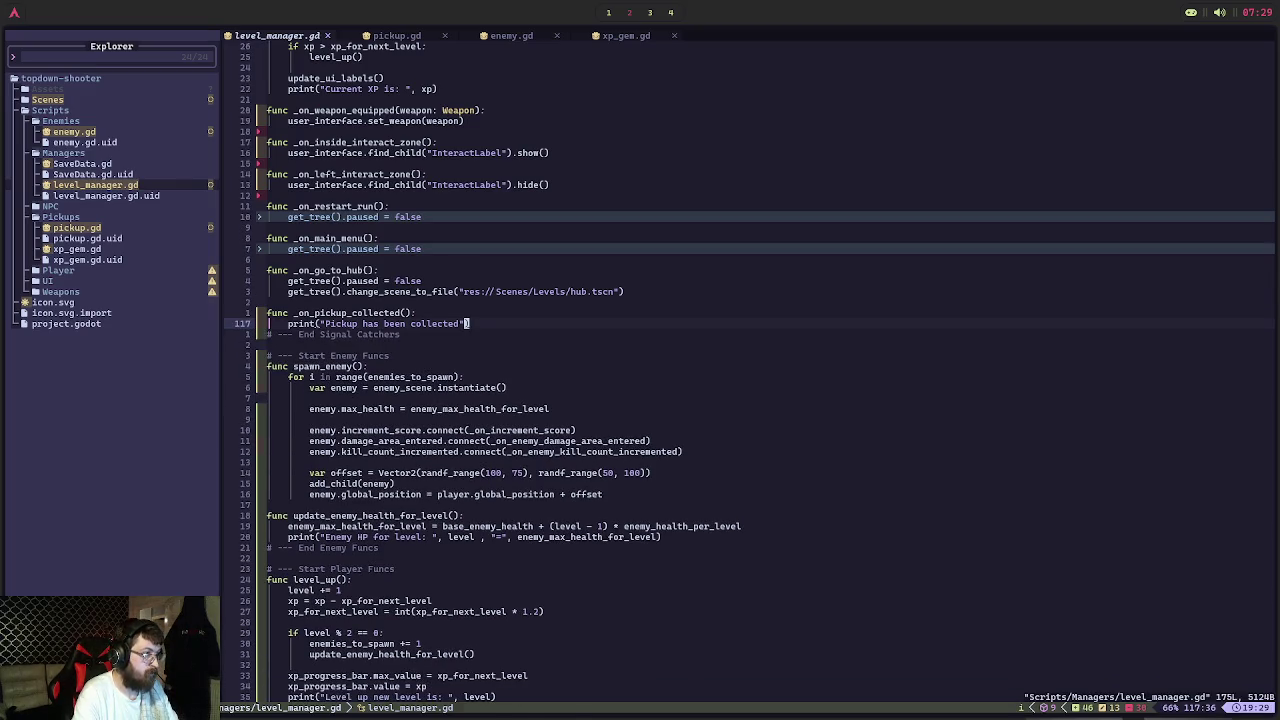
key("super+1")
left_click(1065, 45)
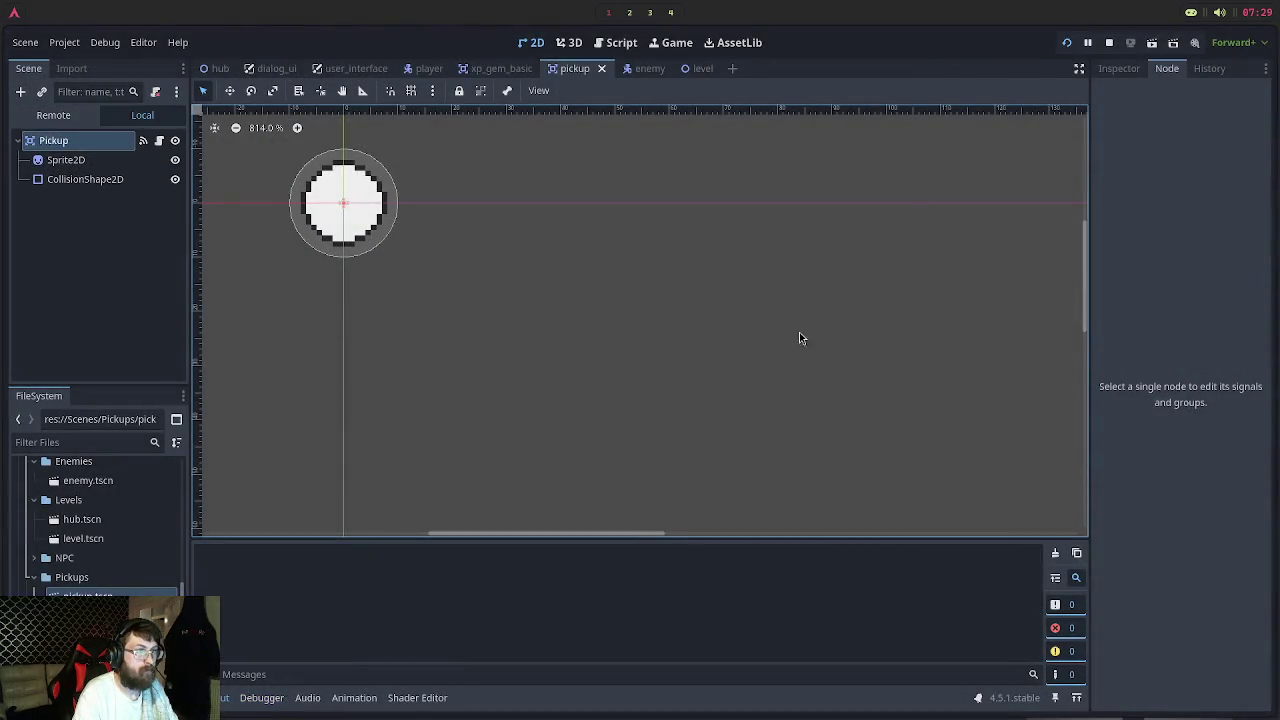
Start Play Game from the title menu and go through the NPC to begin the level 1 run
left_click(610, 368)
key("a")
key("s")
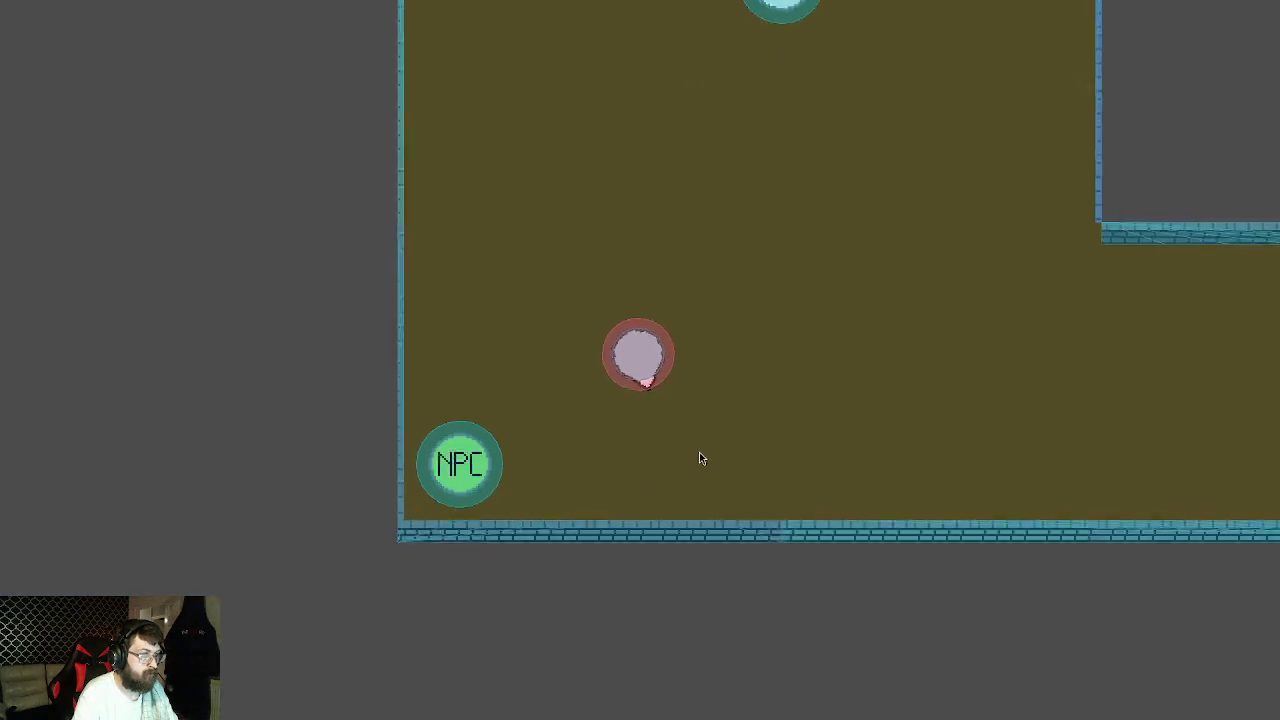
key("w")
key("d")
key("a")
key("s")
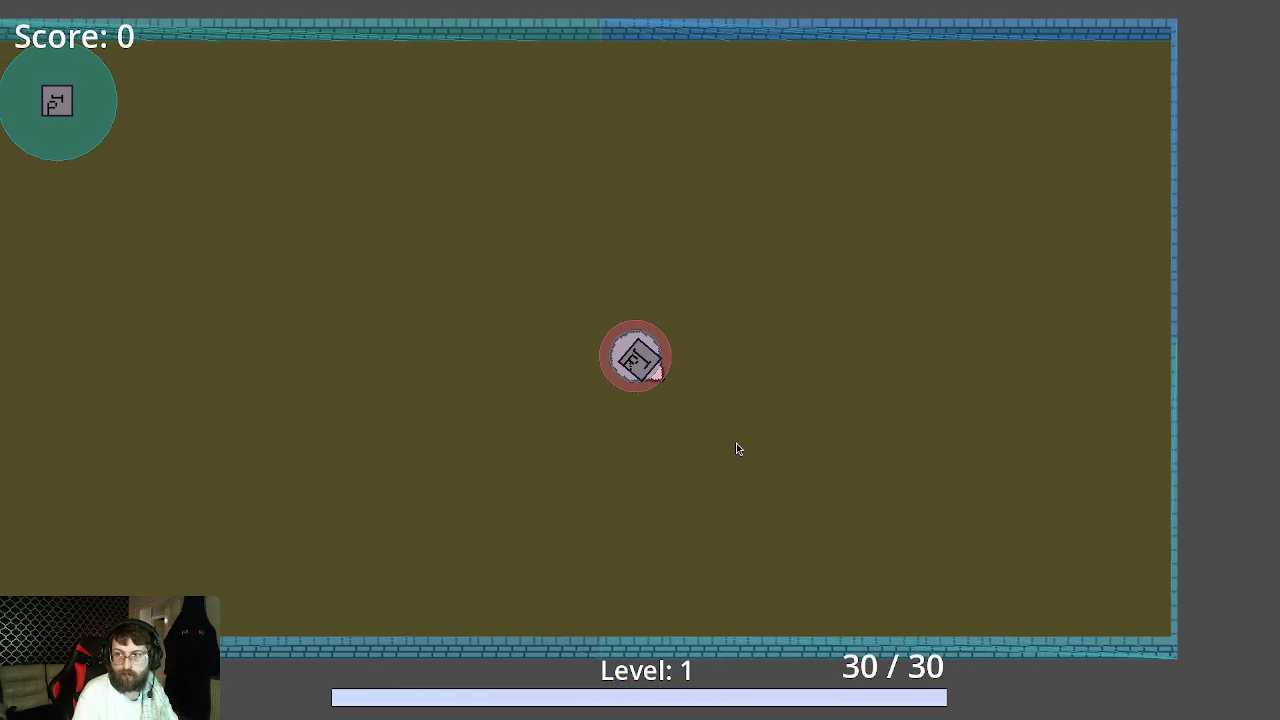
key("a")
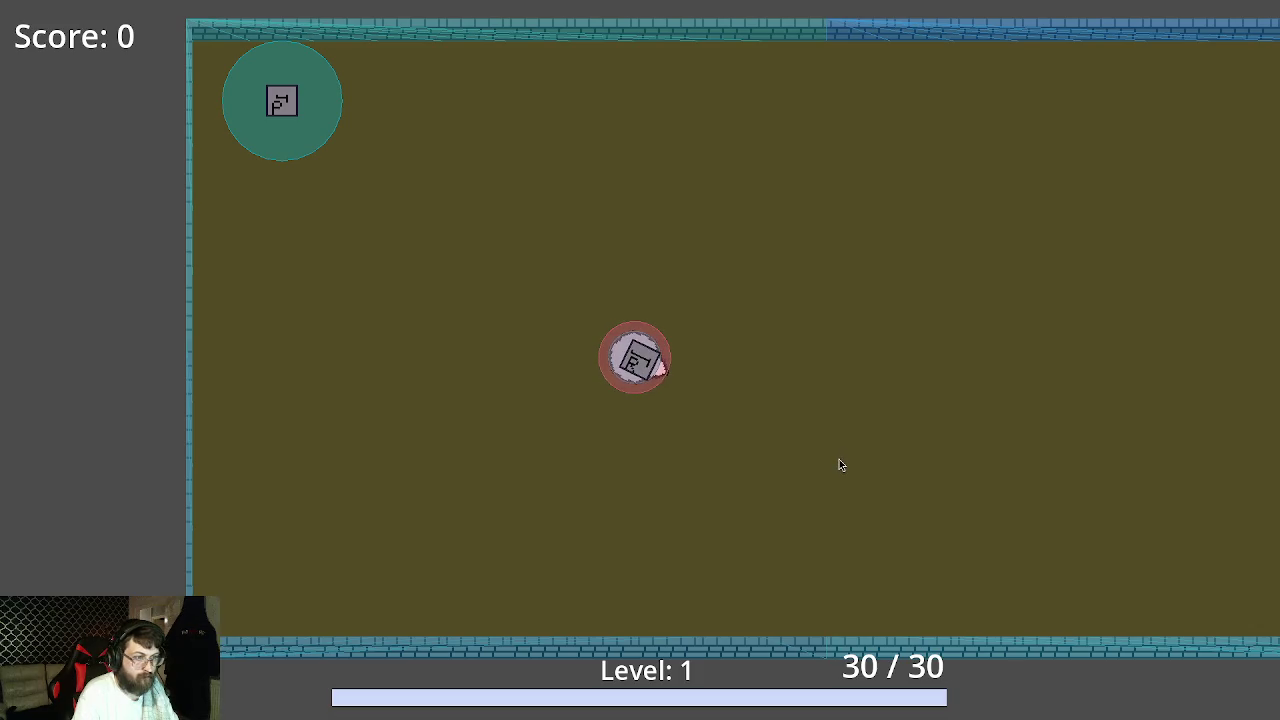
key("w")
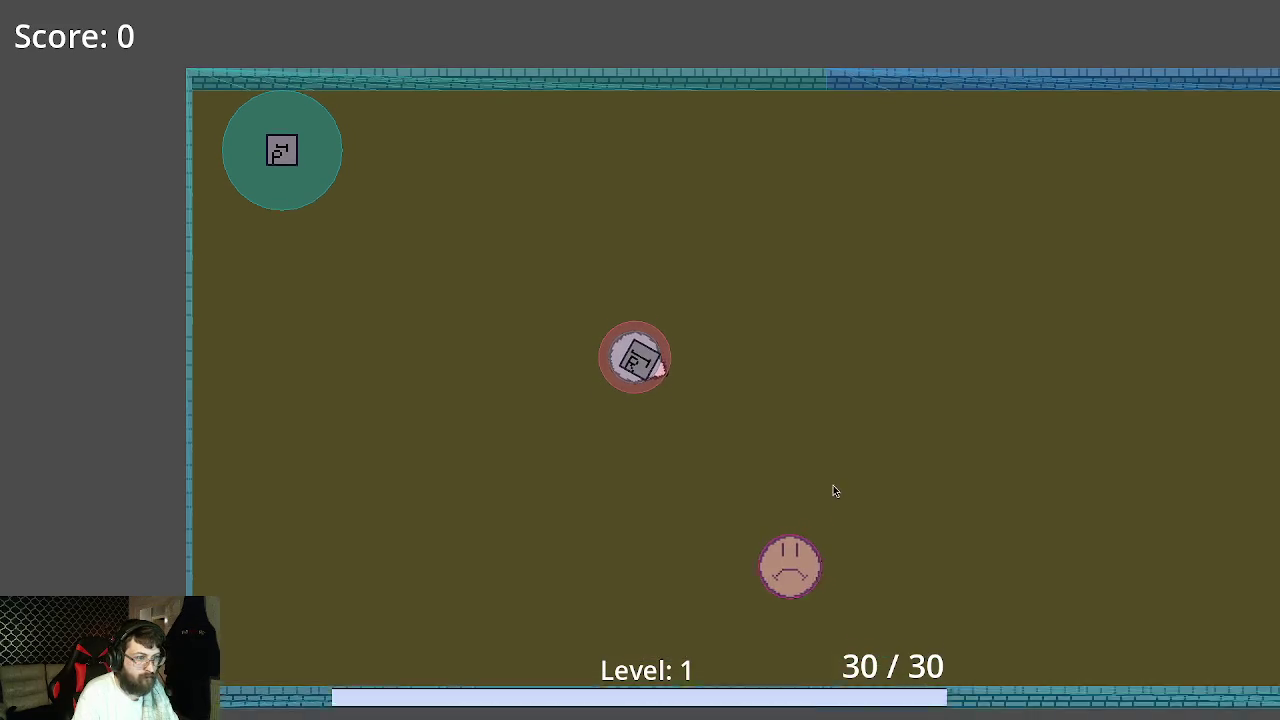
Move with WASD and shoot the approaching enemies so they drop pickups
left_click(790, 560)
key("s")
key("d")
key("s")
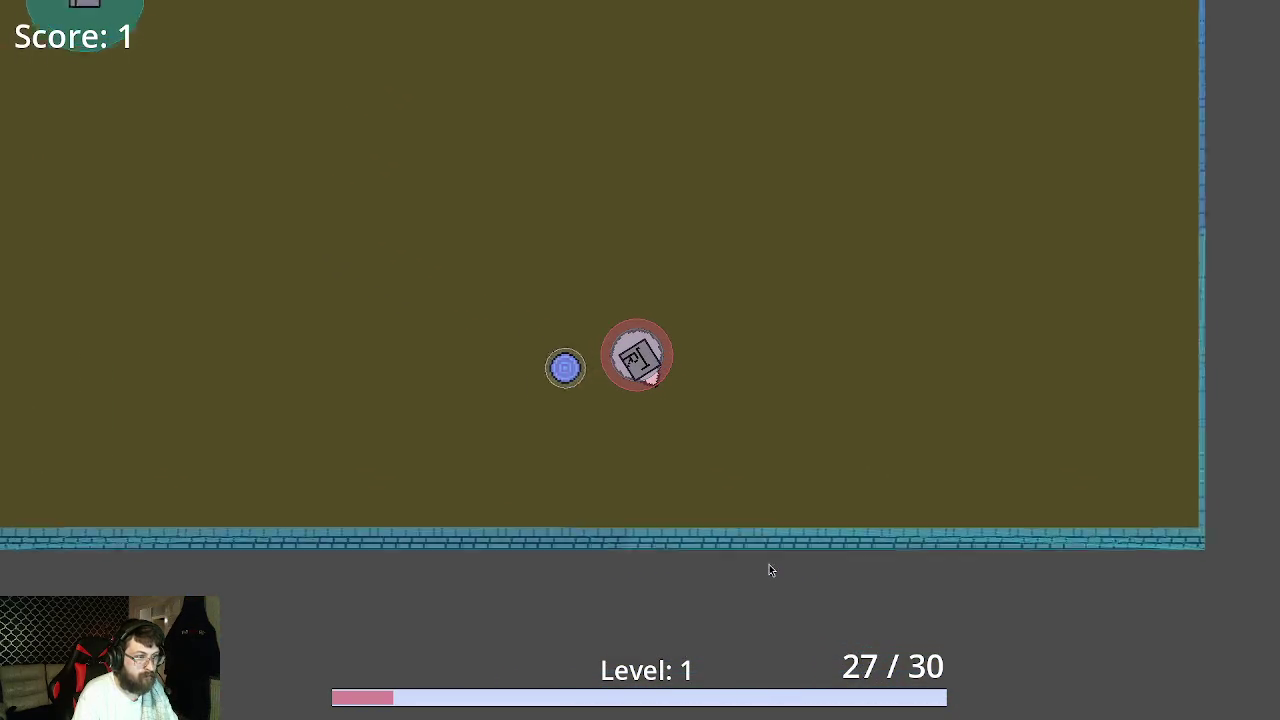
key("w")
key("a")
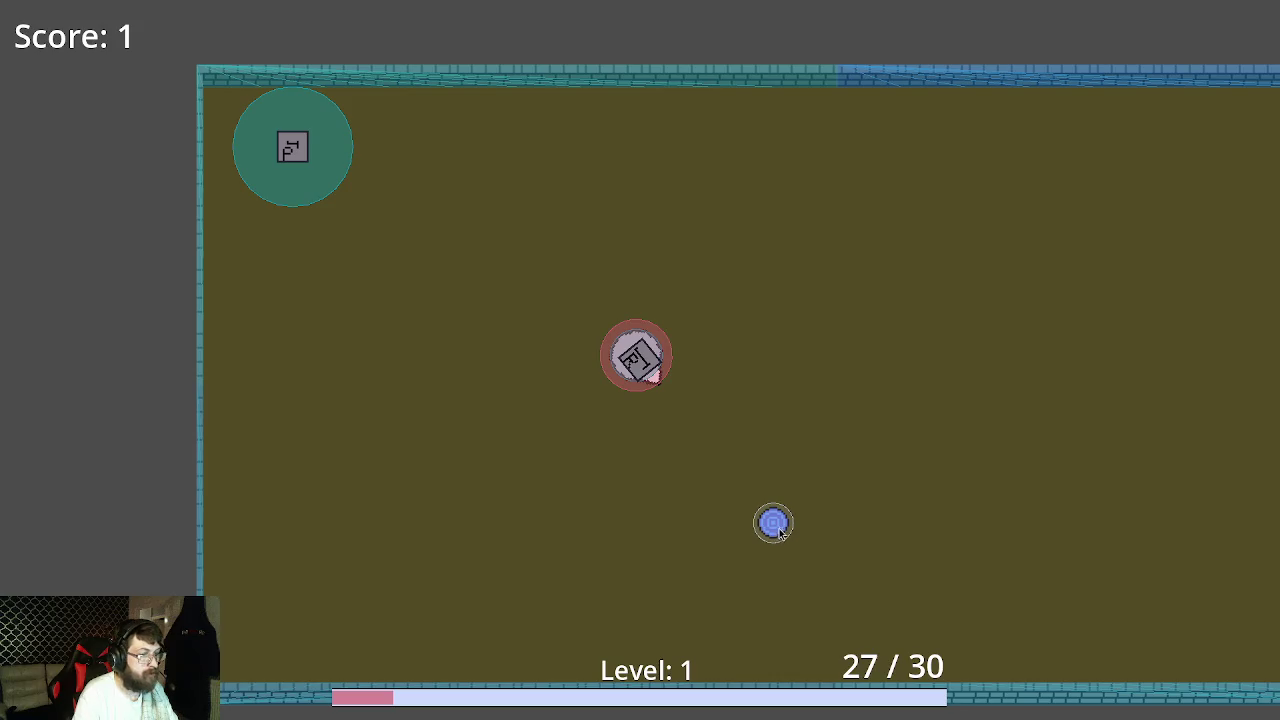
key("s")
key("a")
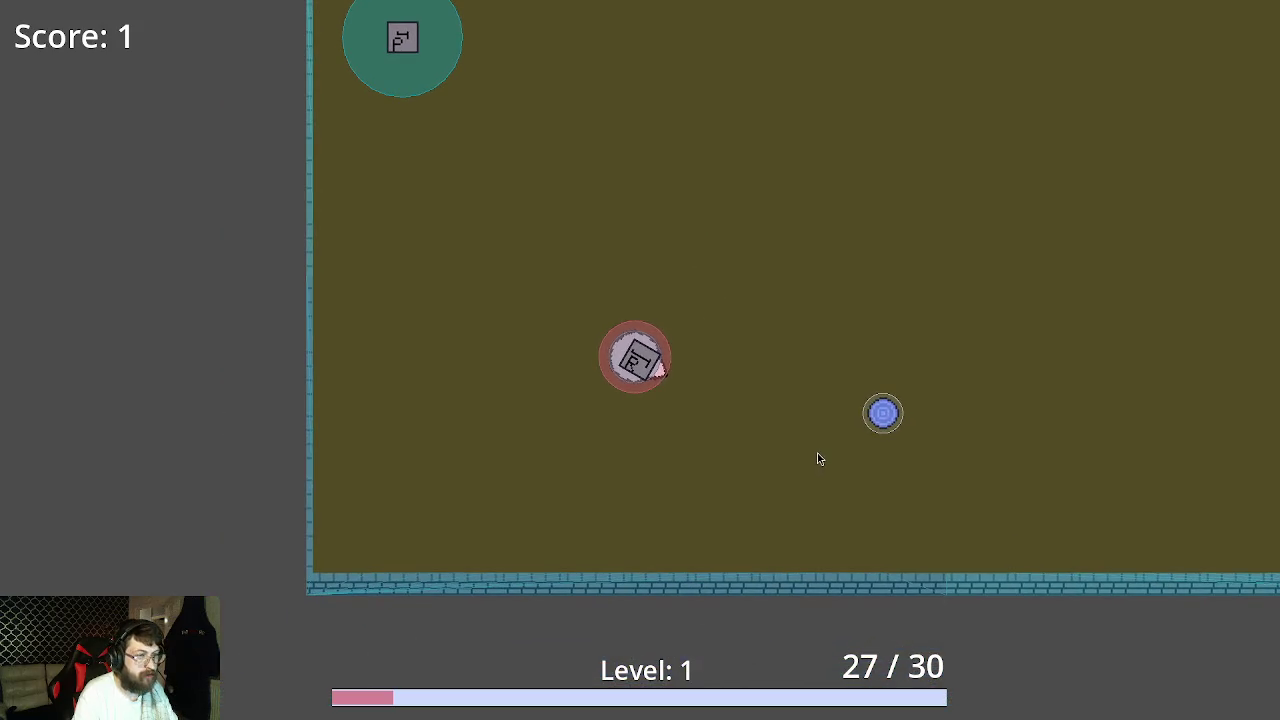
left_click(815, 489)
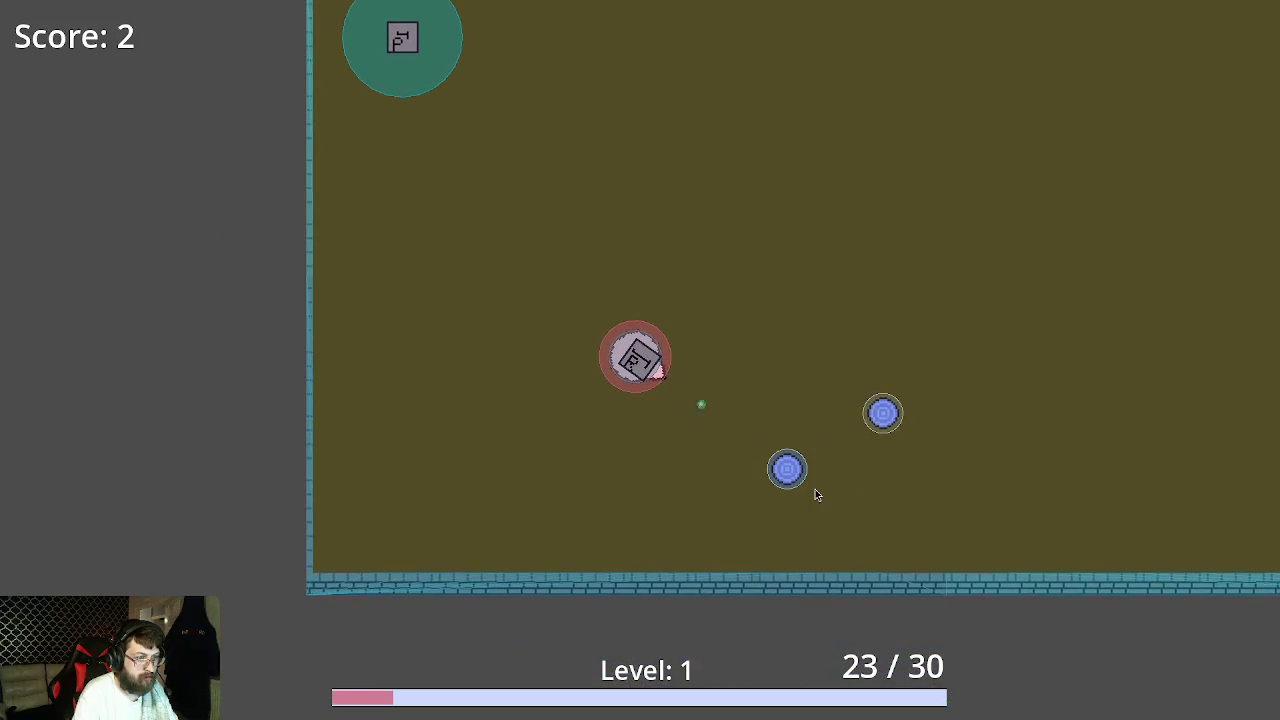
key("s")
key("d")
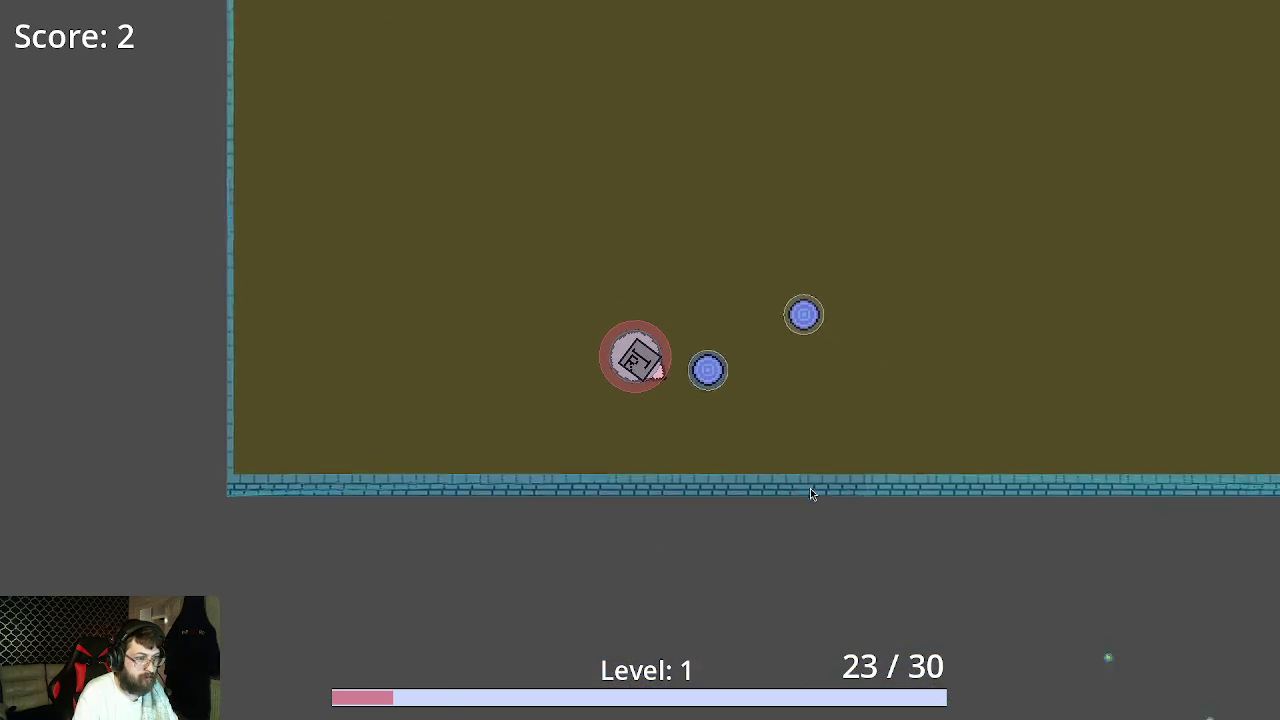
key("w")
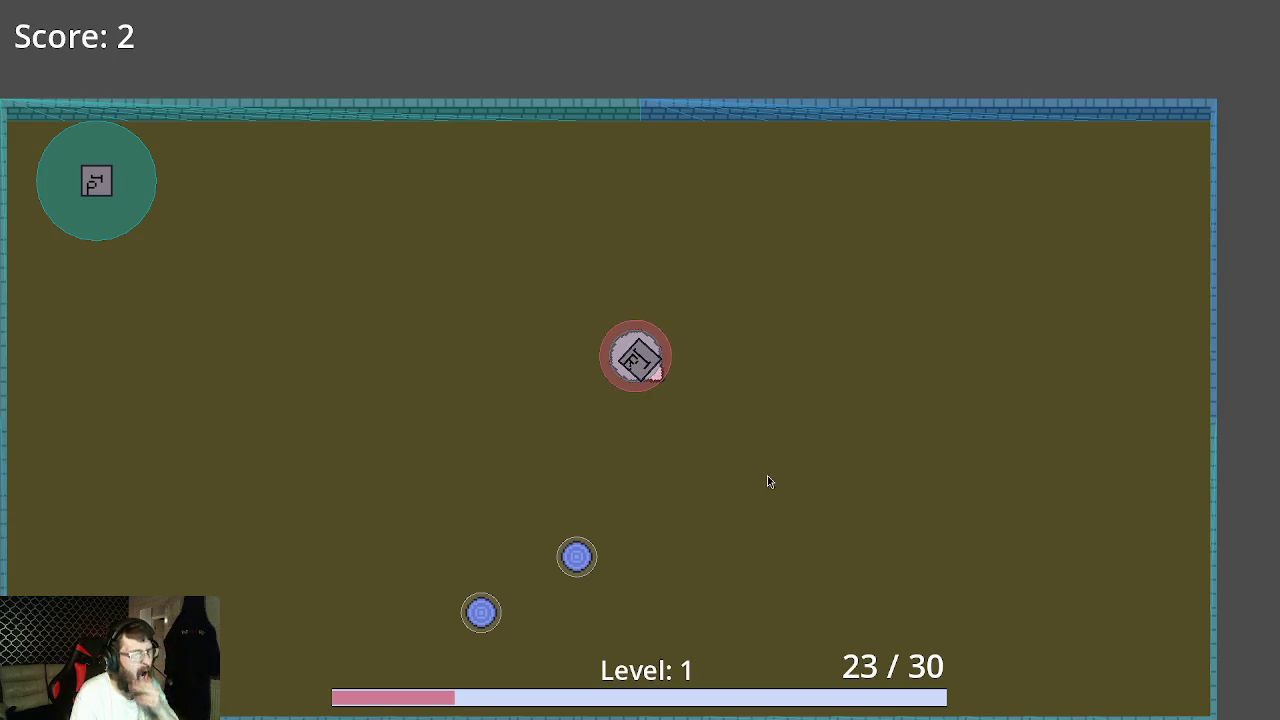
left_click(793, 502)
key("s")
key("d")
key("w")
key("a")
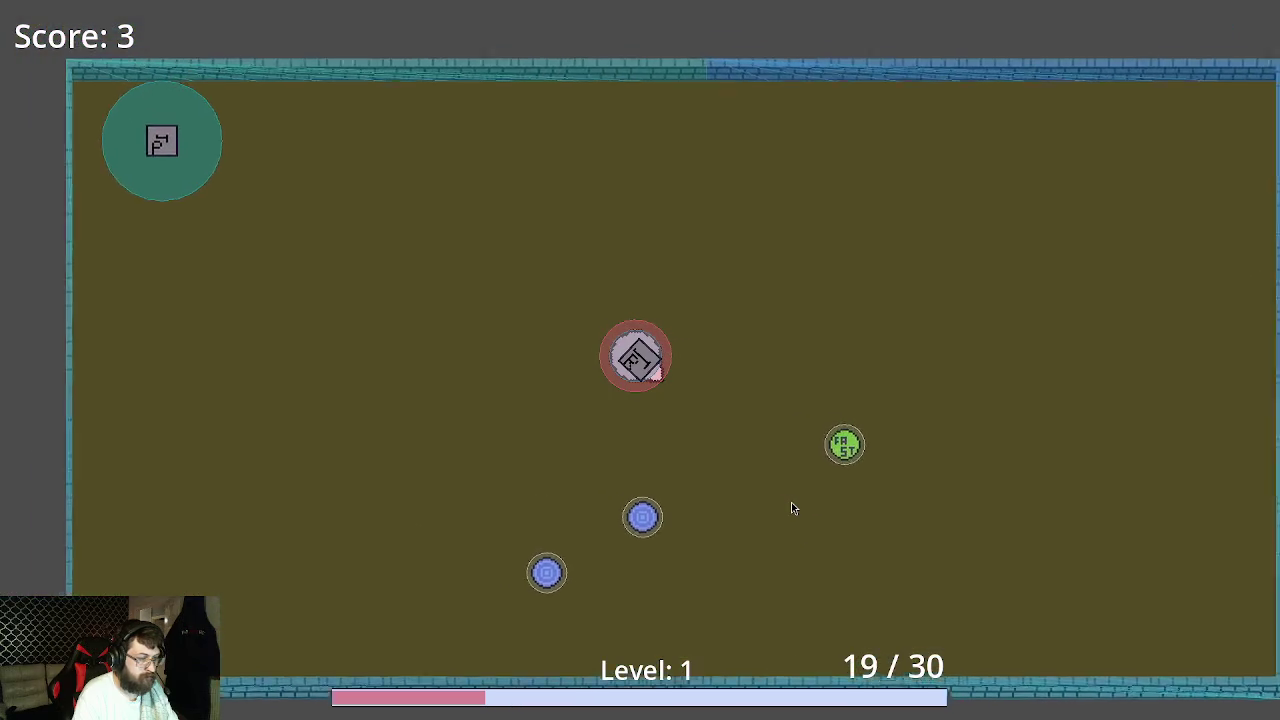
left_click(766, 440)
Keep firing at the sad-face enemy while dodging, then close the game with F8
key("s")
key("d")
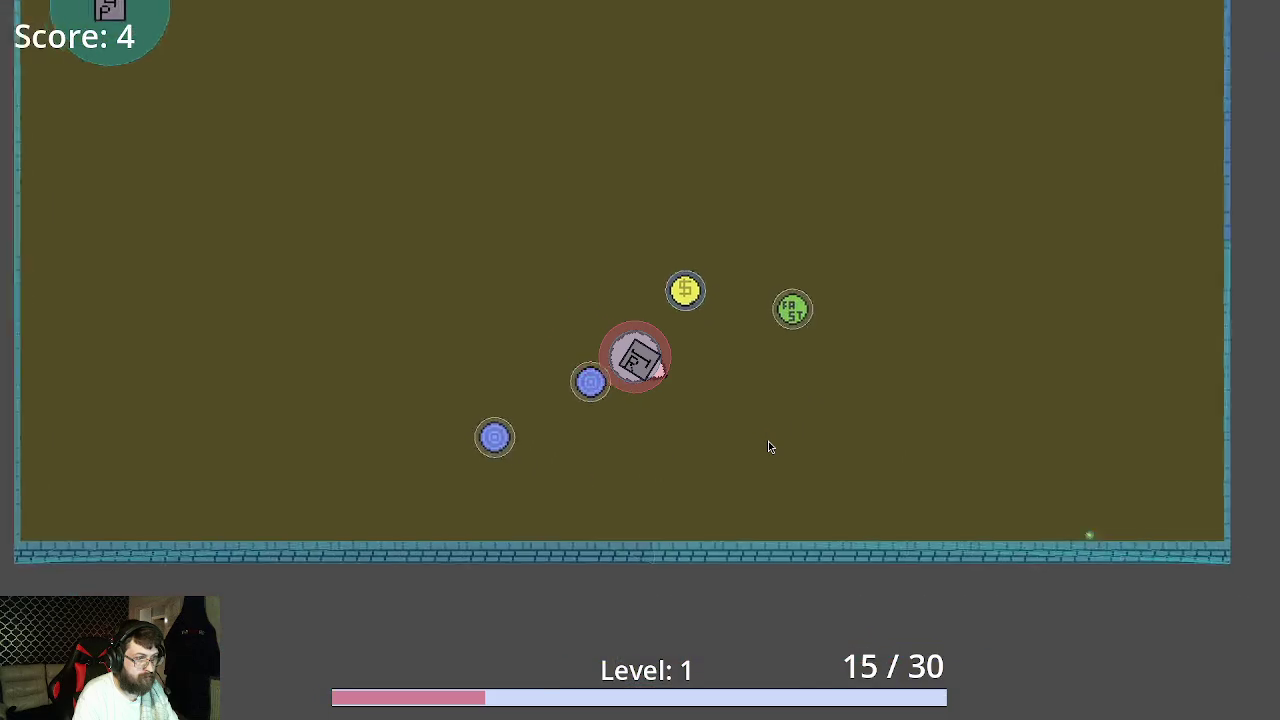
key("w")
key("s")
key("d")
key("a")
key("d")
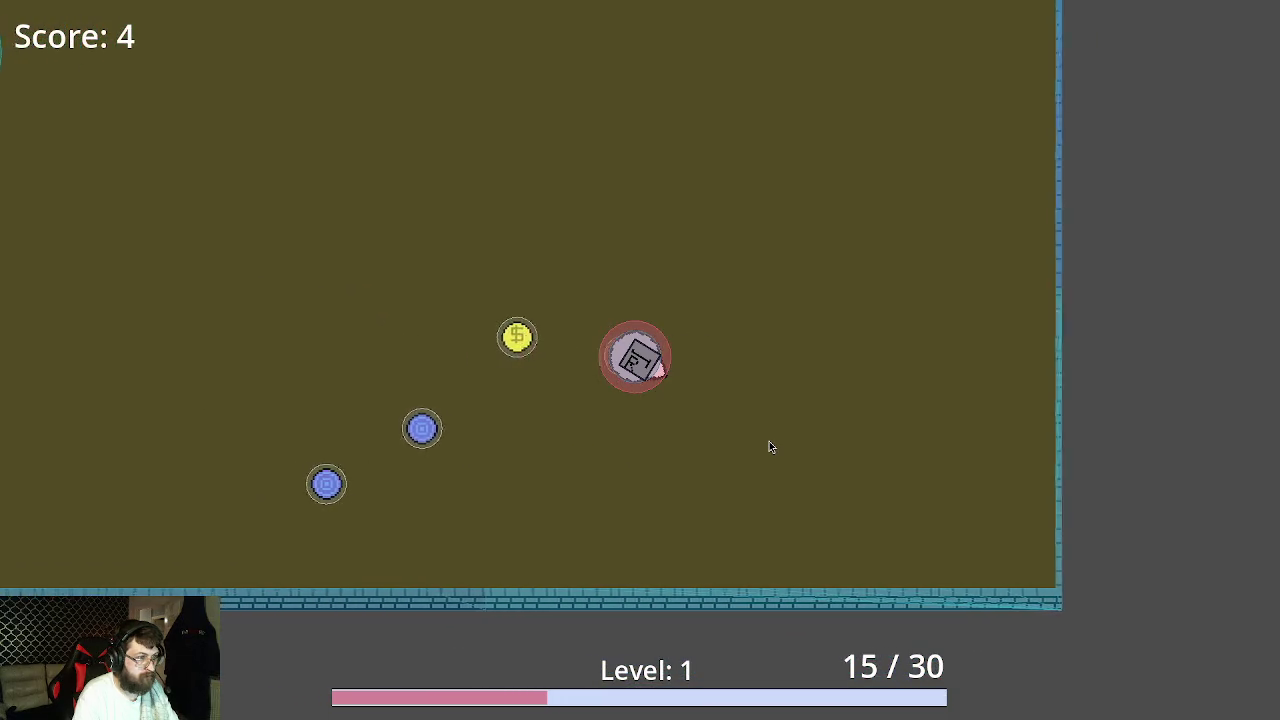
key("a")
key("w")
key("w")
left_click(740, 405)
key("a")
left_click(814, 443)
key("d")
key("s")
key("d")
key("a")
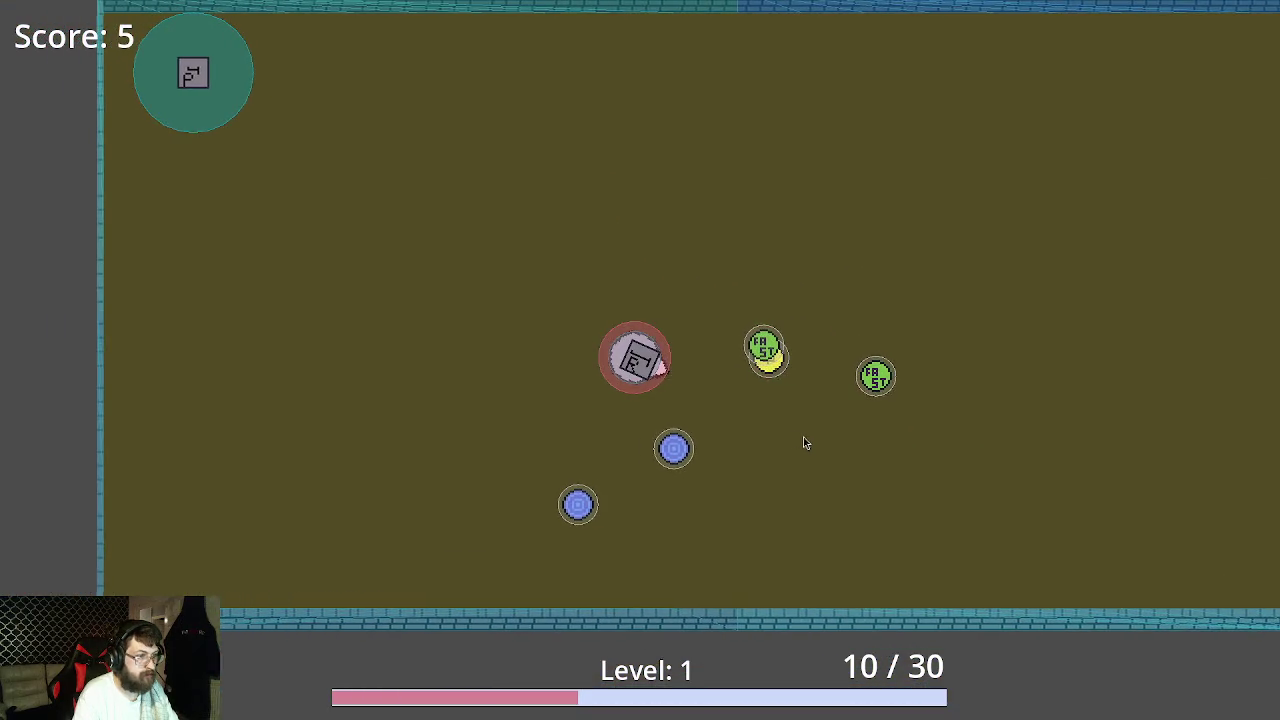
key("w")
key("a")
key("a")
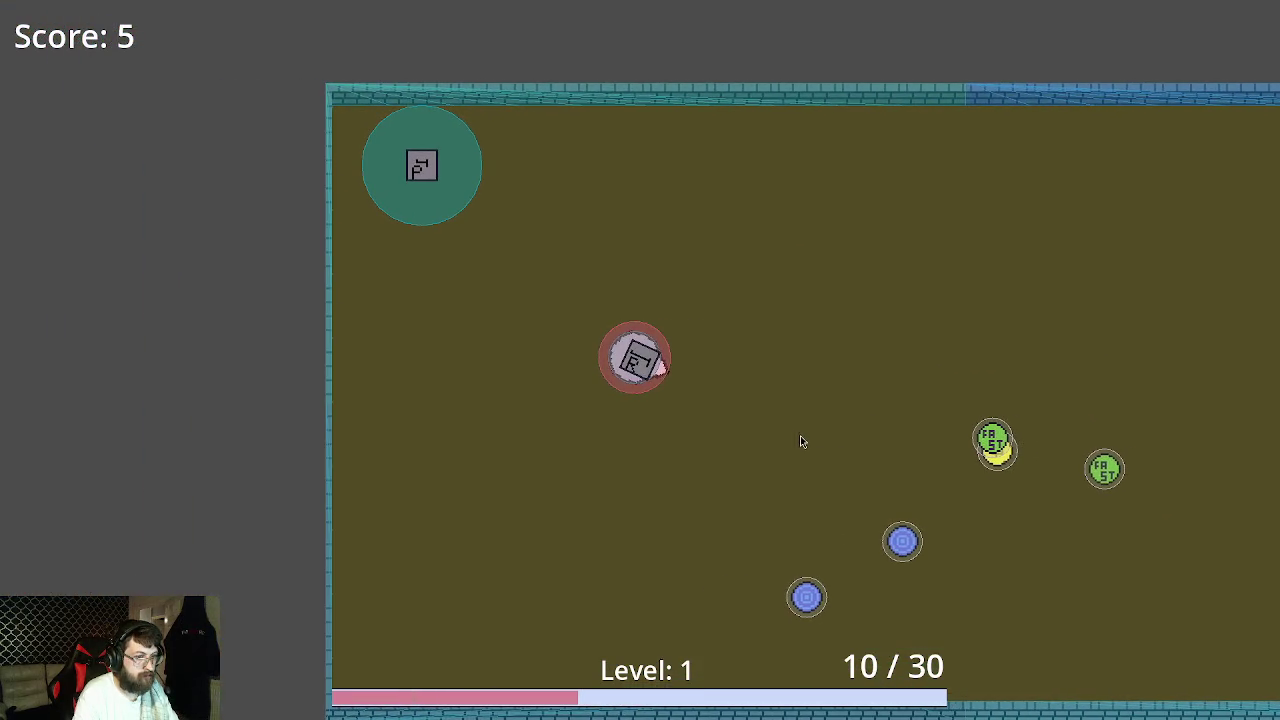
key("F8")
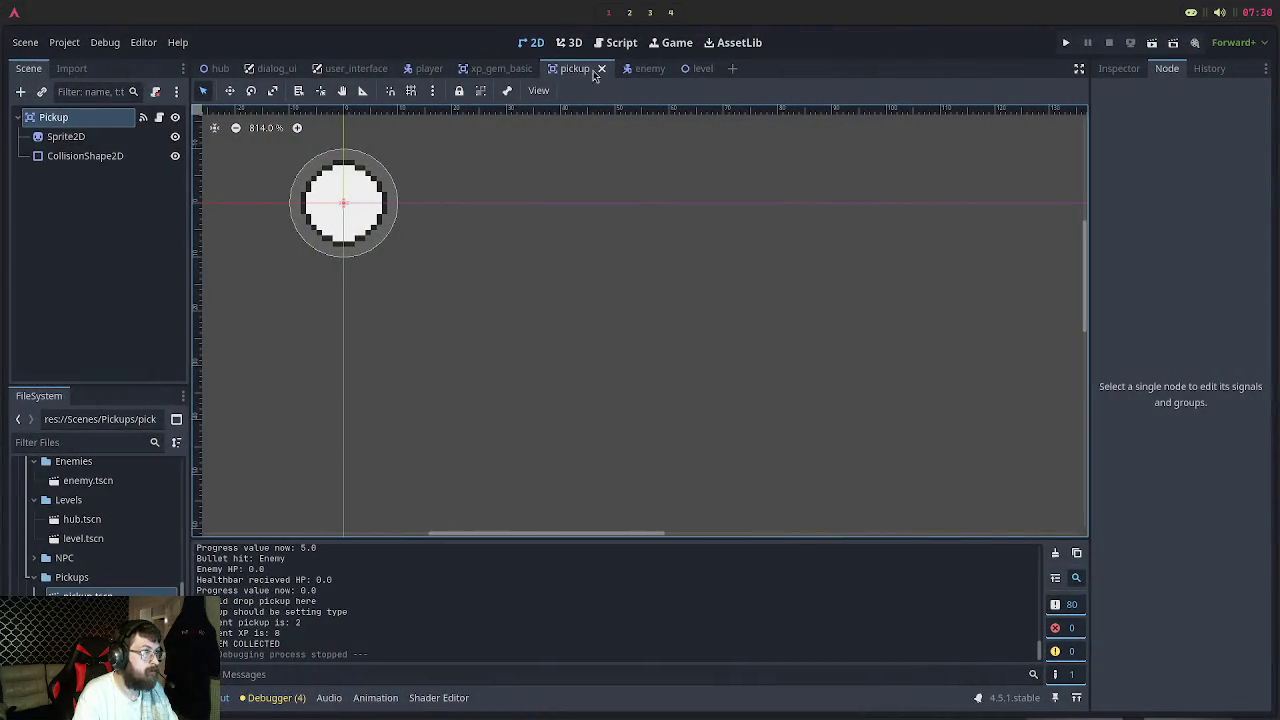
Move the Pickup from collision layer 1 and mask 1 to layer 5 and mask 2, then save and rerun
left_click(58, 119)
left_click(1118, 69)
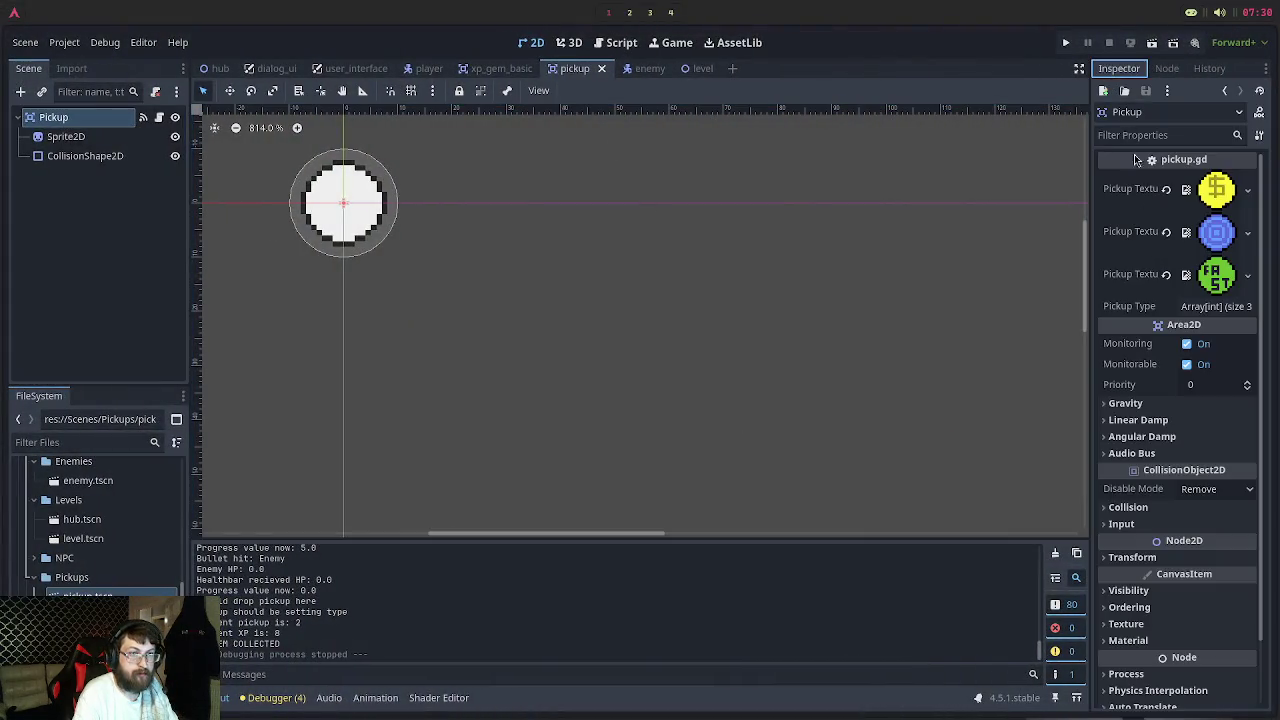
scroll(1140, 300, "down", 2)
left_click(1110, 435)
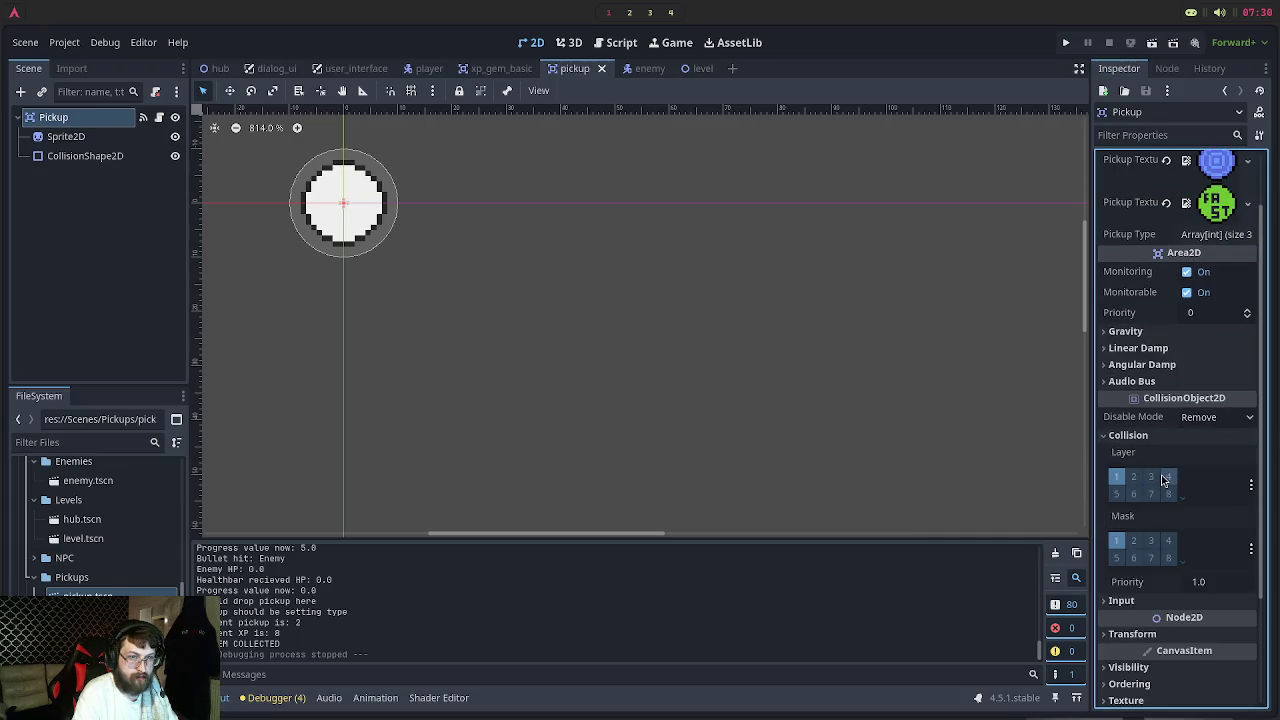
left_click(1117, 478)
left_click(1117, 541)
left_click(1117, 493)
left_click(1136, 544)
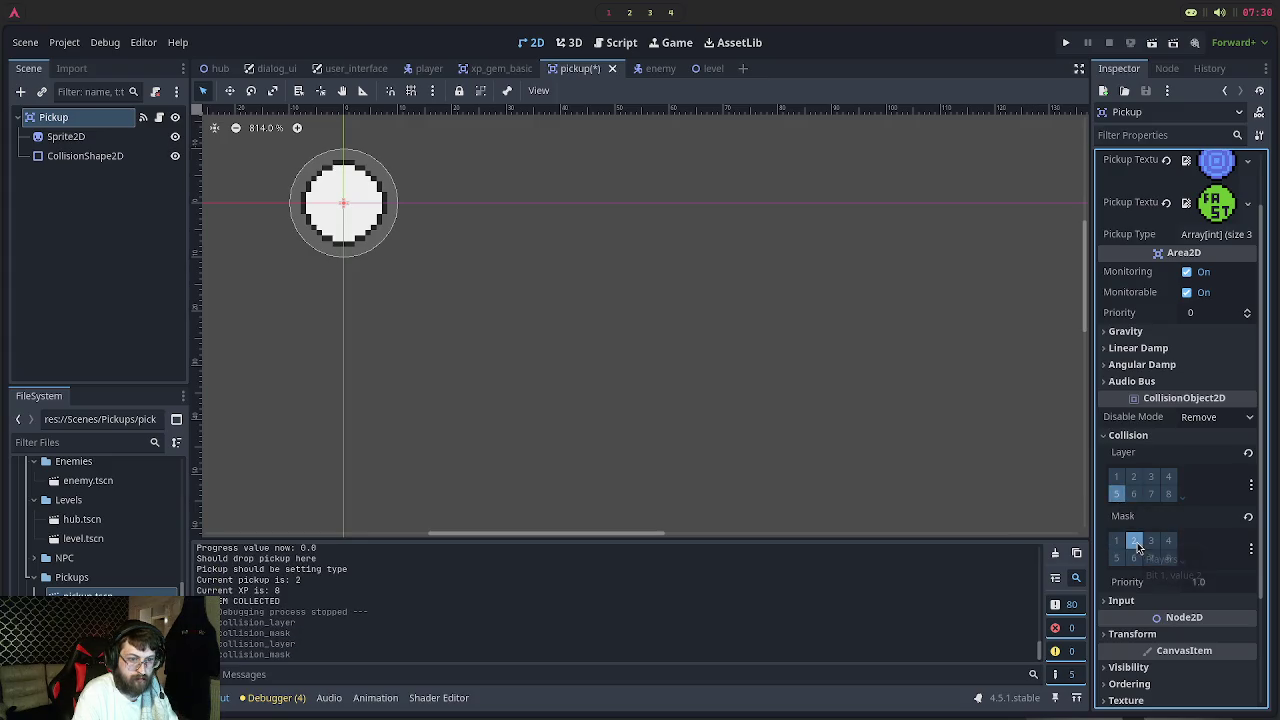
key("F5")
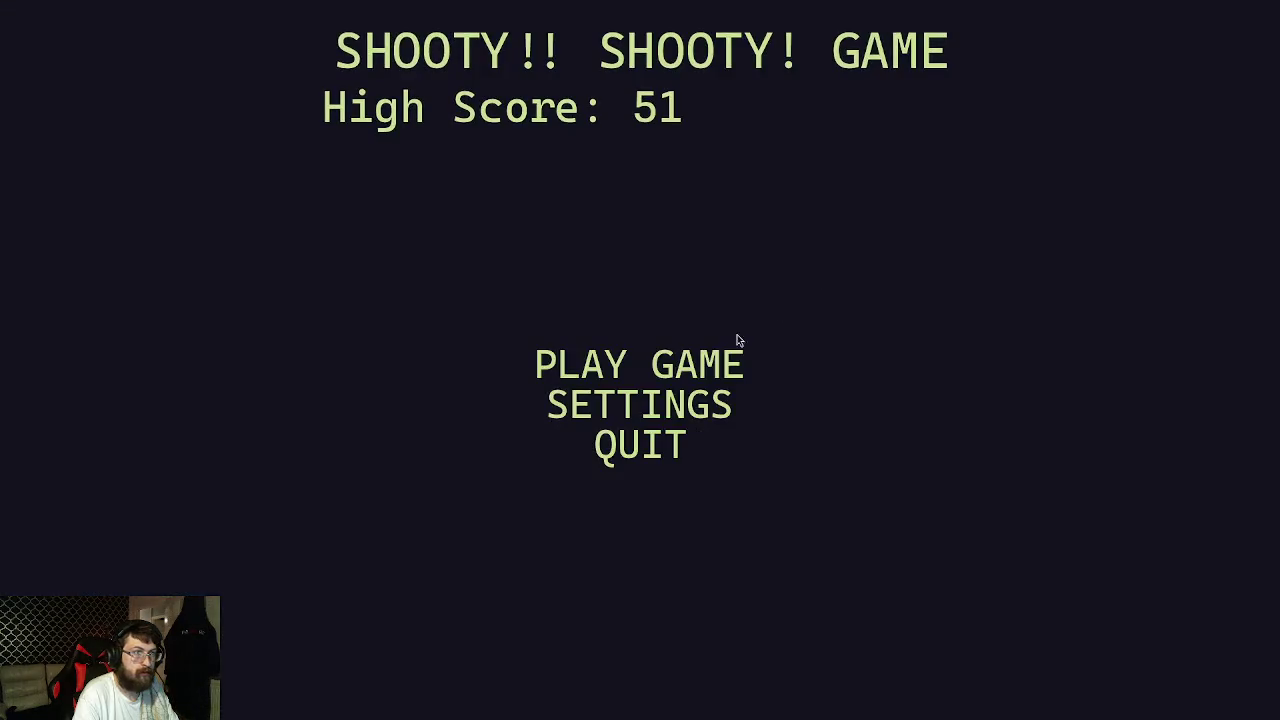
left_click(692, 362)
Walk onto the NPC, advance its dialog to start level 1, and grab the item
key("Left")
key("Down")
key("space")
key("Up")
key("Right")
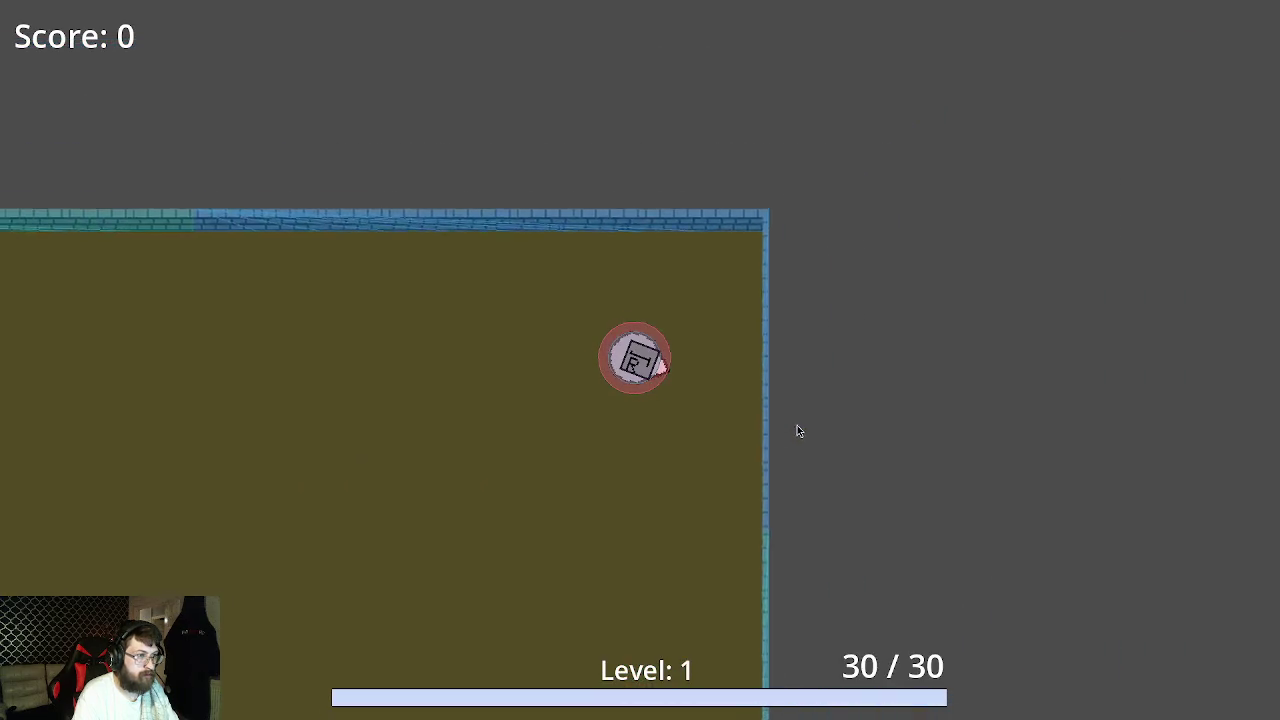
key("Left")
key("Down")
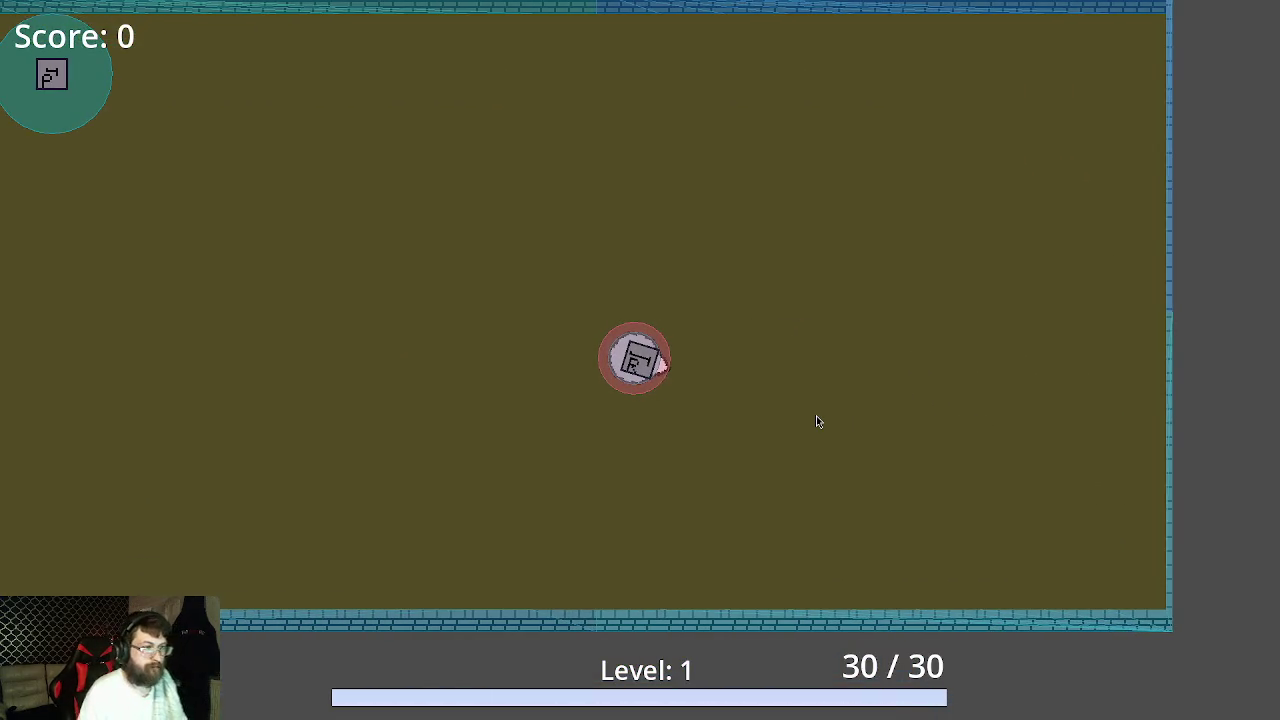
Steer the player around the FAST pickup and fight the nearby enemies with the arrow keys
key("Up")
key("Left")
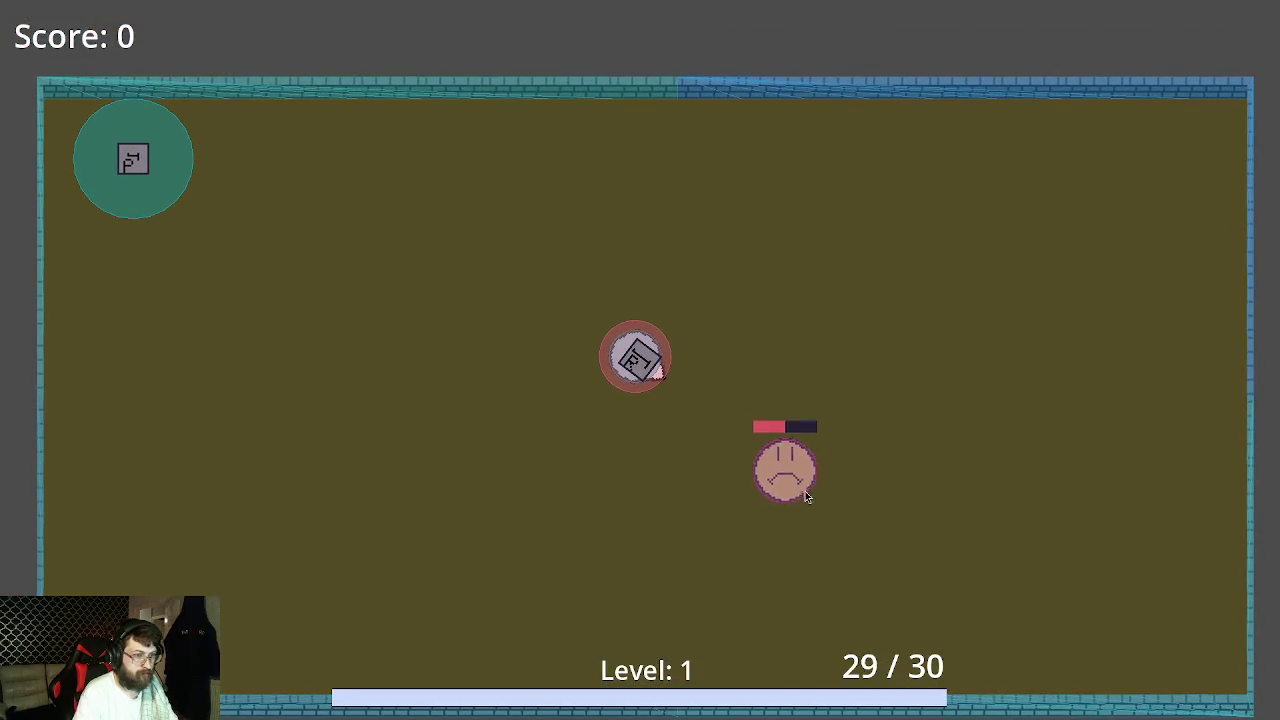
key("Right")
key("Down")
key("Left")
key("Right")
key("Up")
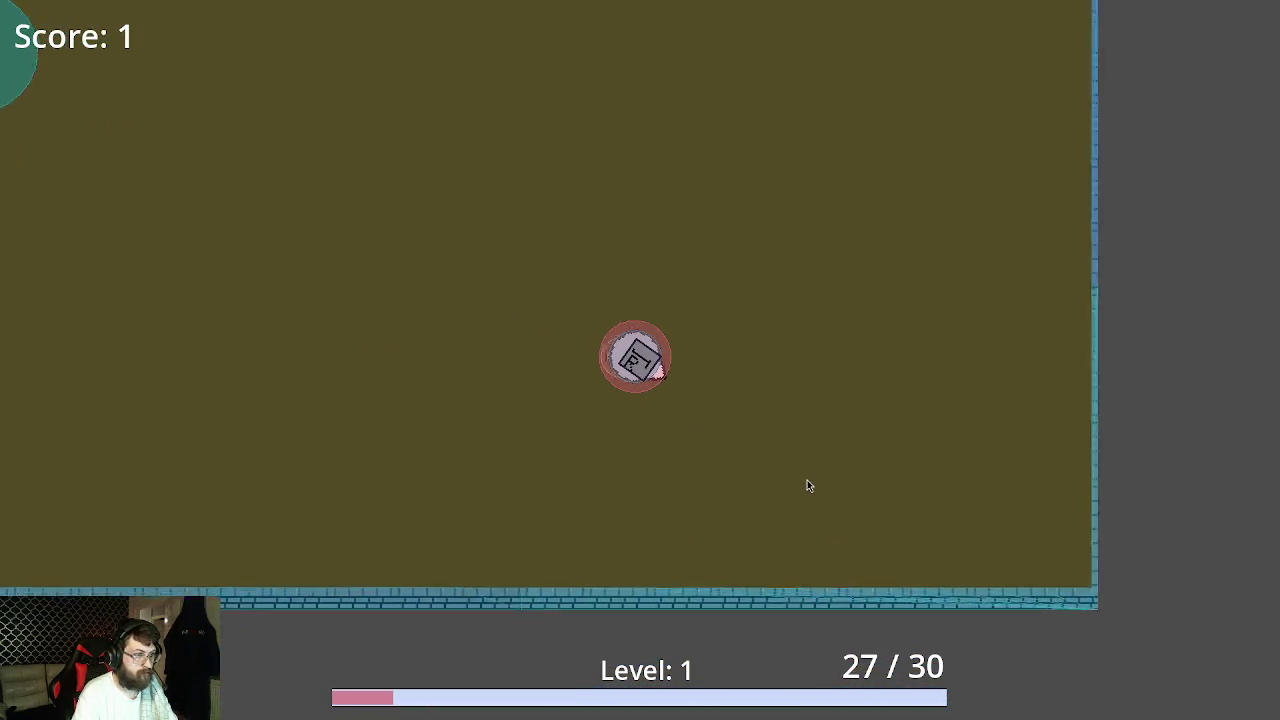
key("Left")
key("Right")
key("Left")
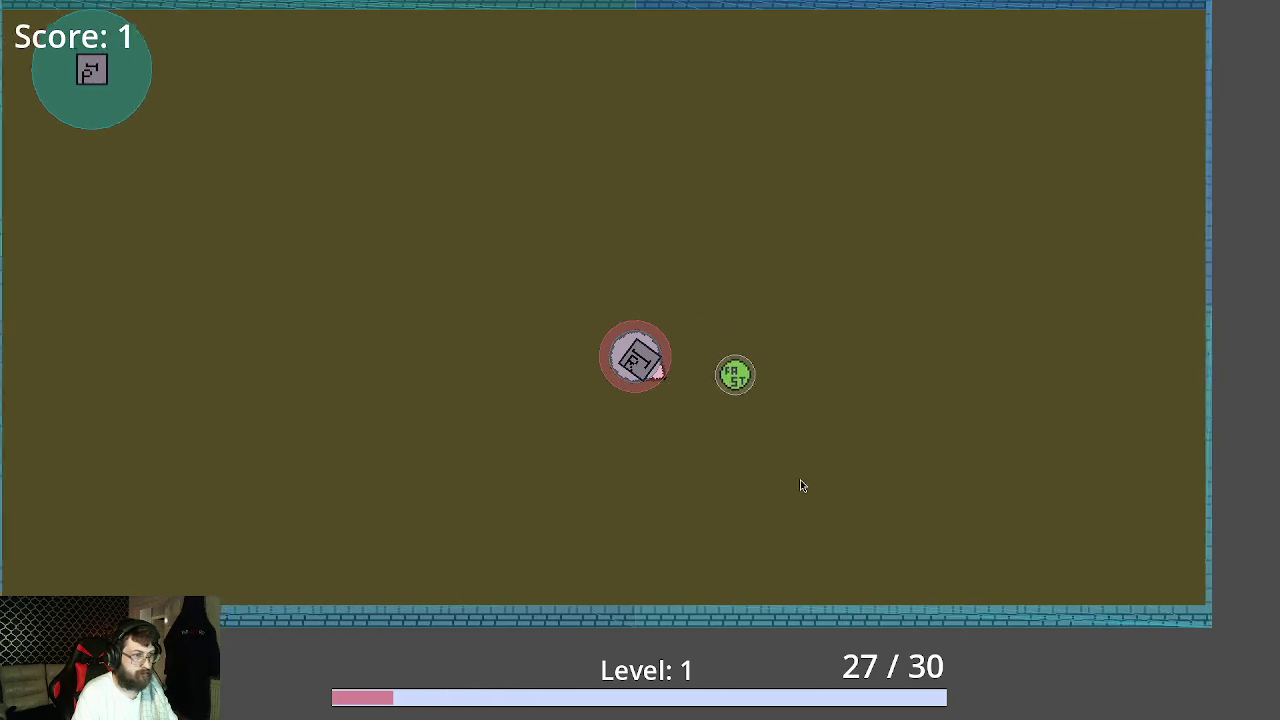
key("Left")
key("Right")
key("Down")
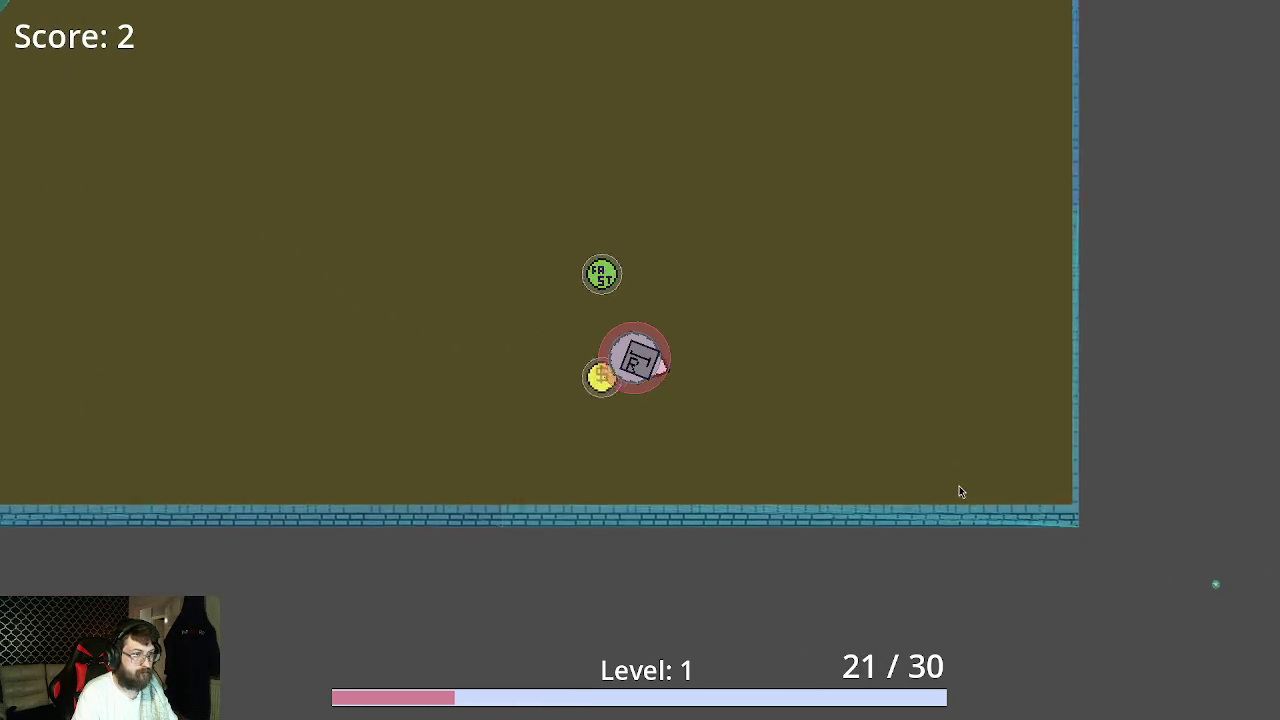
key("Left")
key("Up")
key("Right")
key("Down")
key("Right")
key("Up")
key("Left")
key("Down")
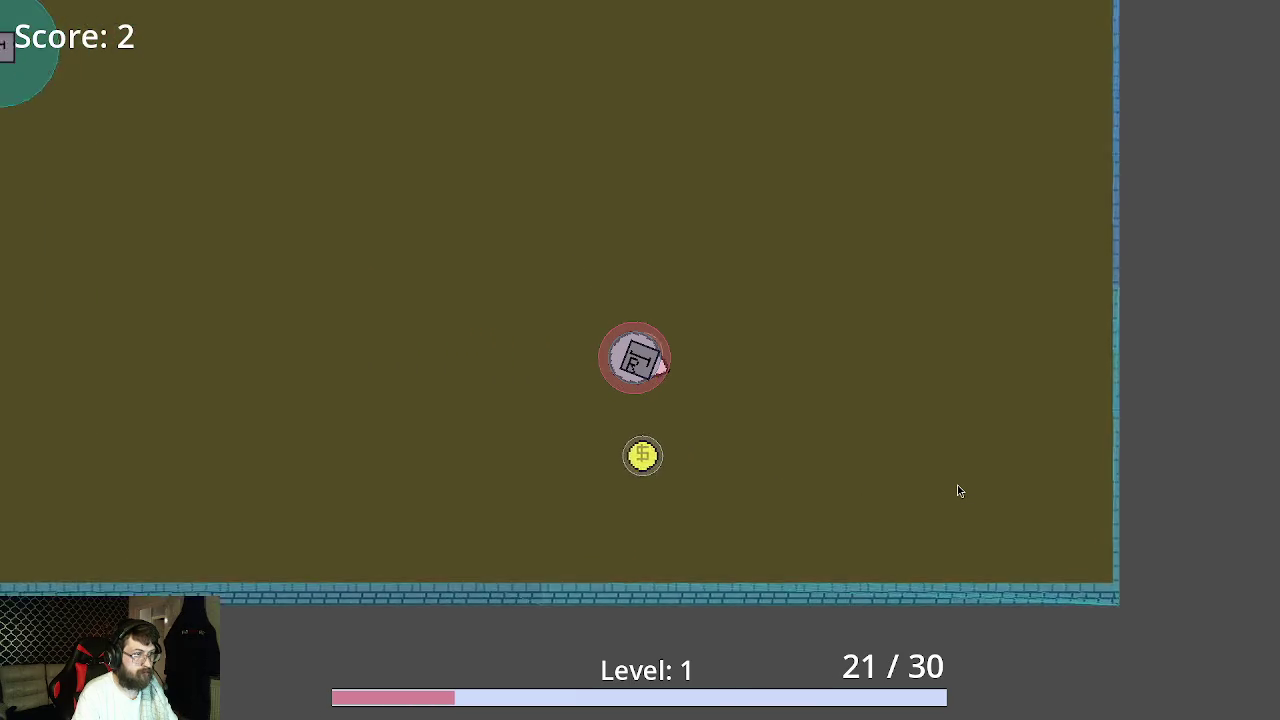
Kill the pink enemy and another one to reach Score 4, then stop the game with F8
key("Up")
key("Down")
key("Right")
key("Up")
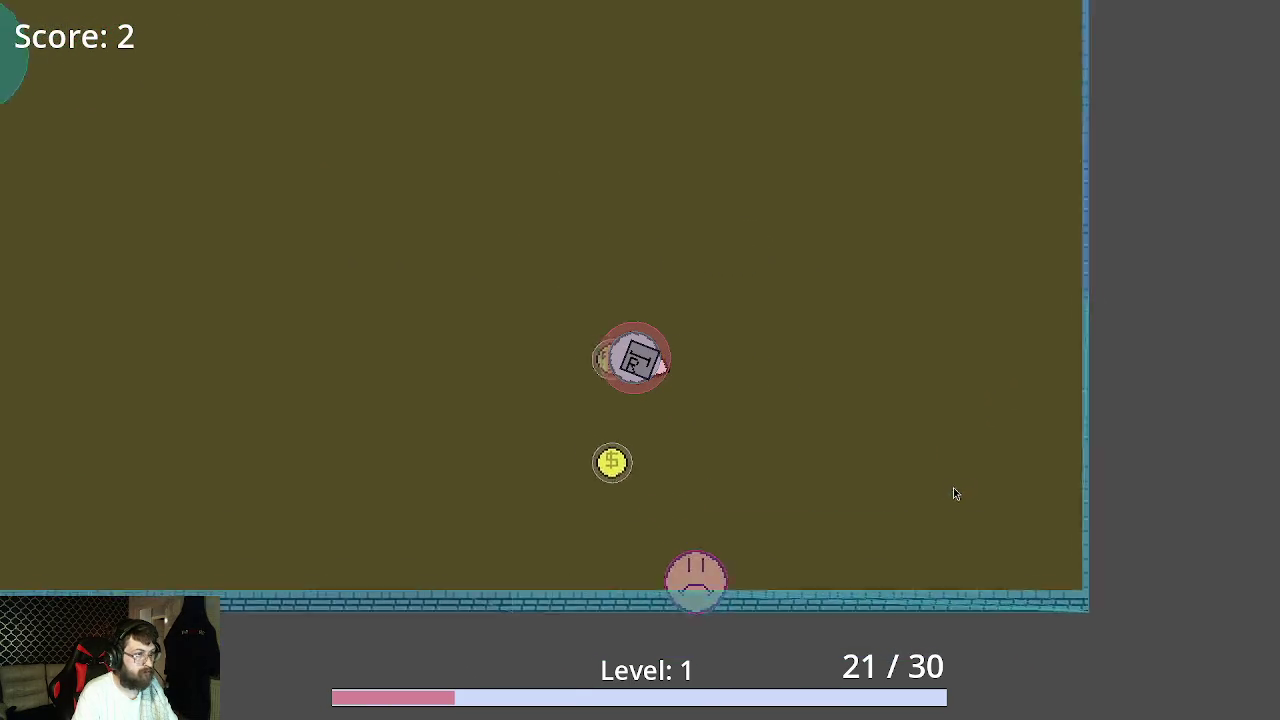
key("Left")
key("Right")
key("Down")
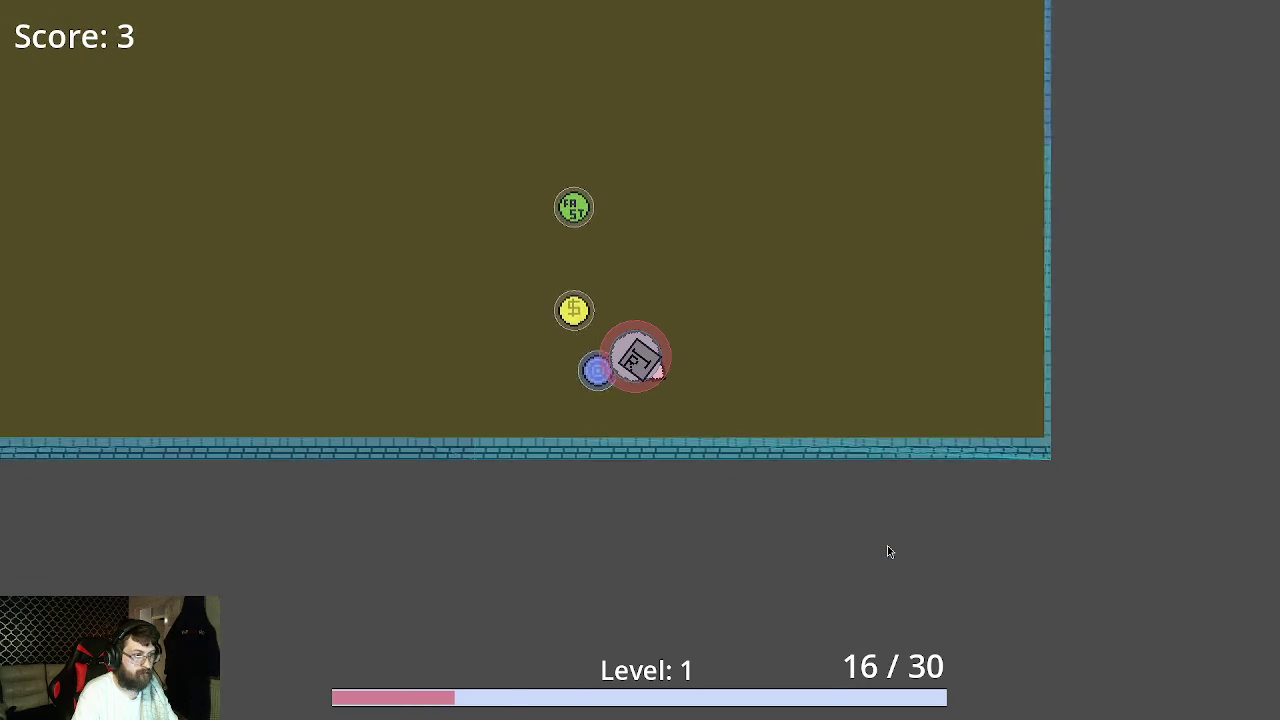
key("Left")
key("Right")
key("Down")
key("Up")
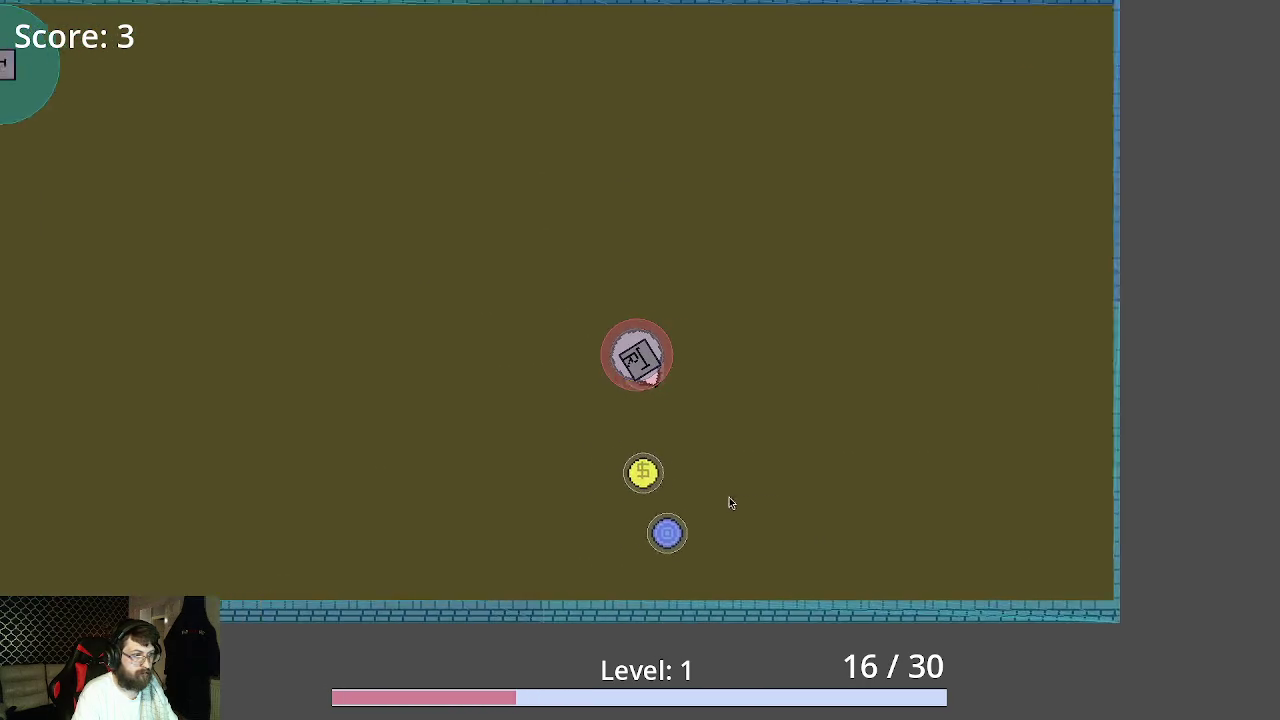
key("Right")
key("Down")
key("Right")
key("Down")
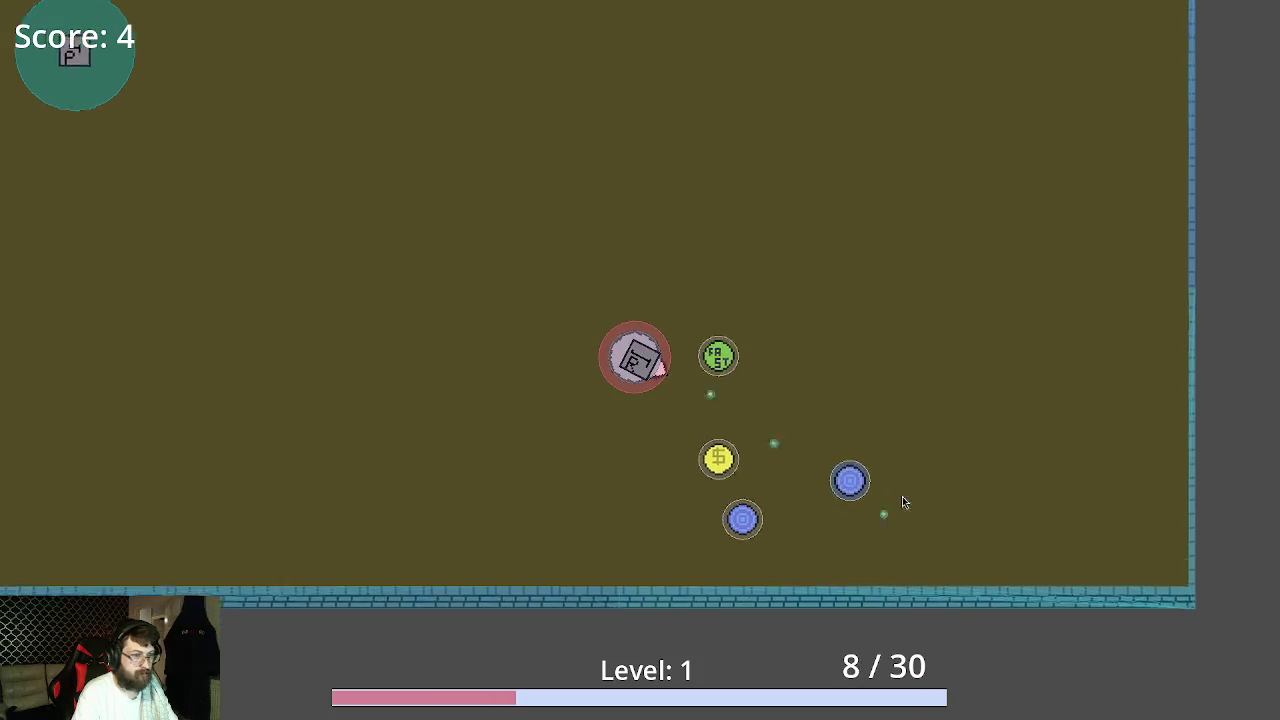
key("F8")
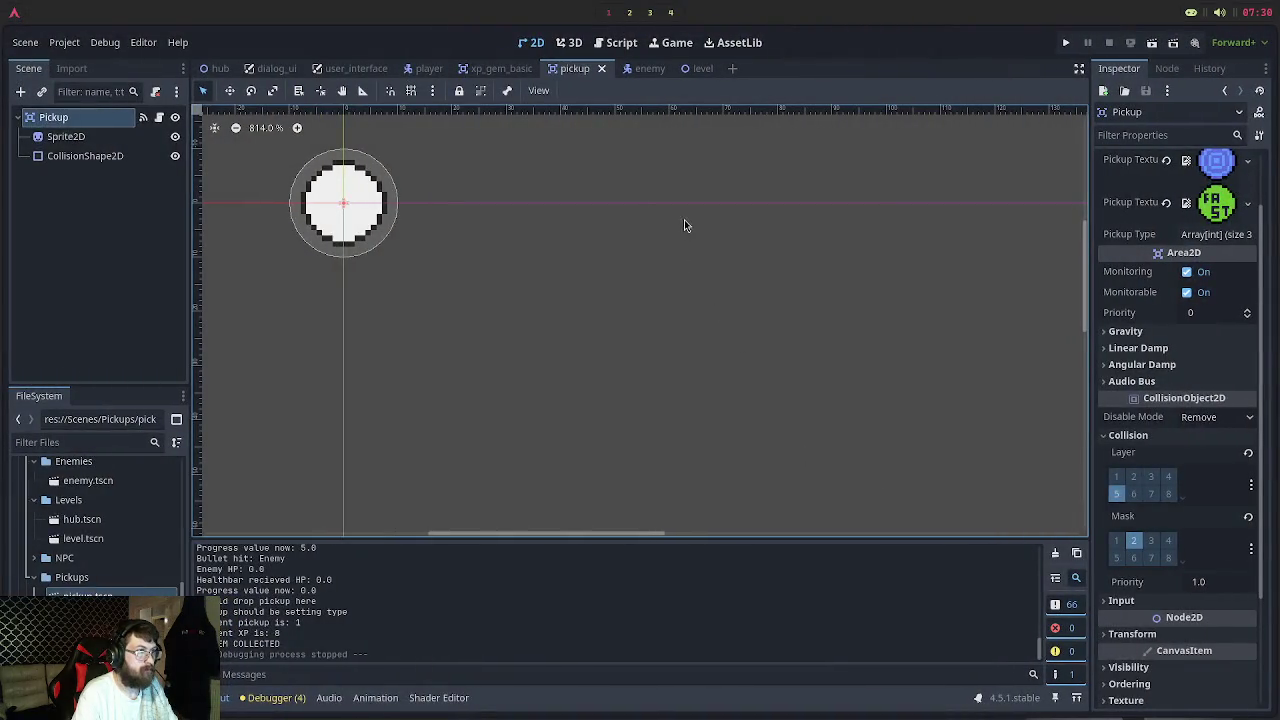
Enable collision layer bit 5 (Pickups) and mask bit 2 (Players) on the Pickup
left_click(1116, 492)
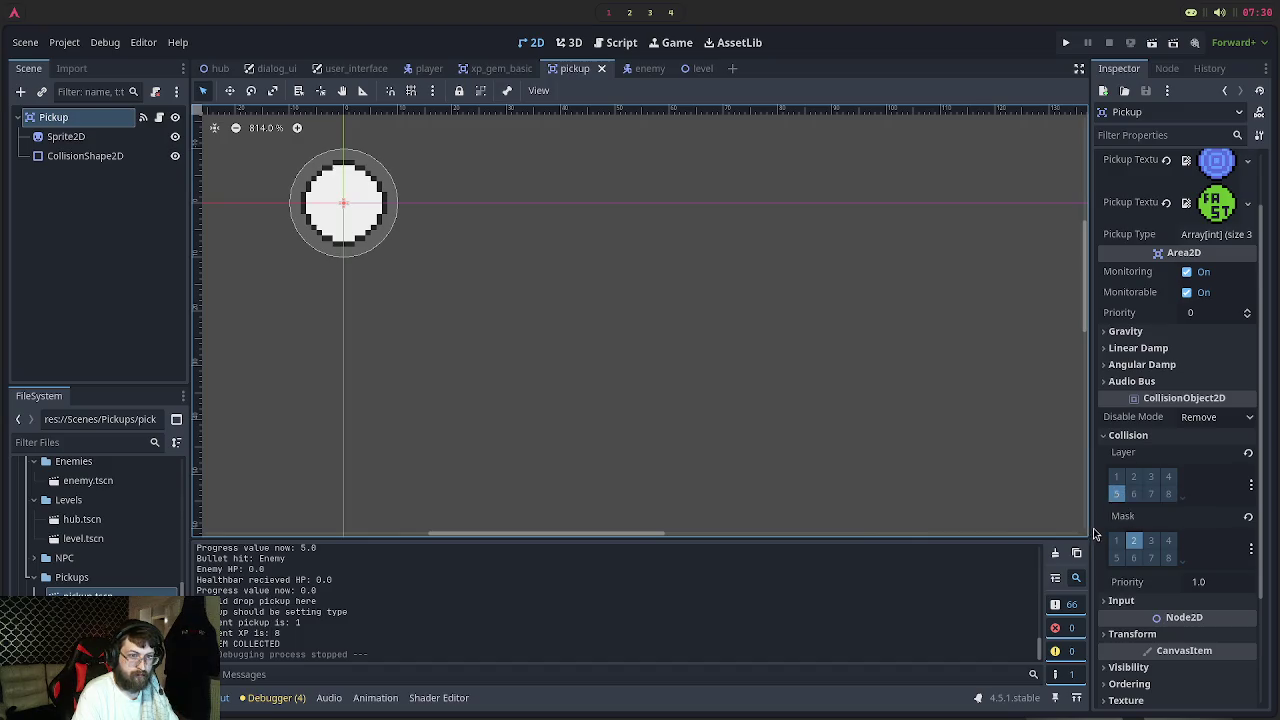
left_click(1134, 540)
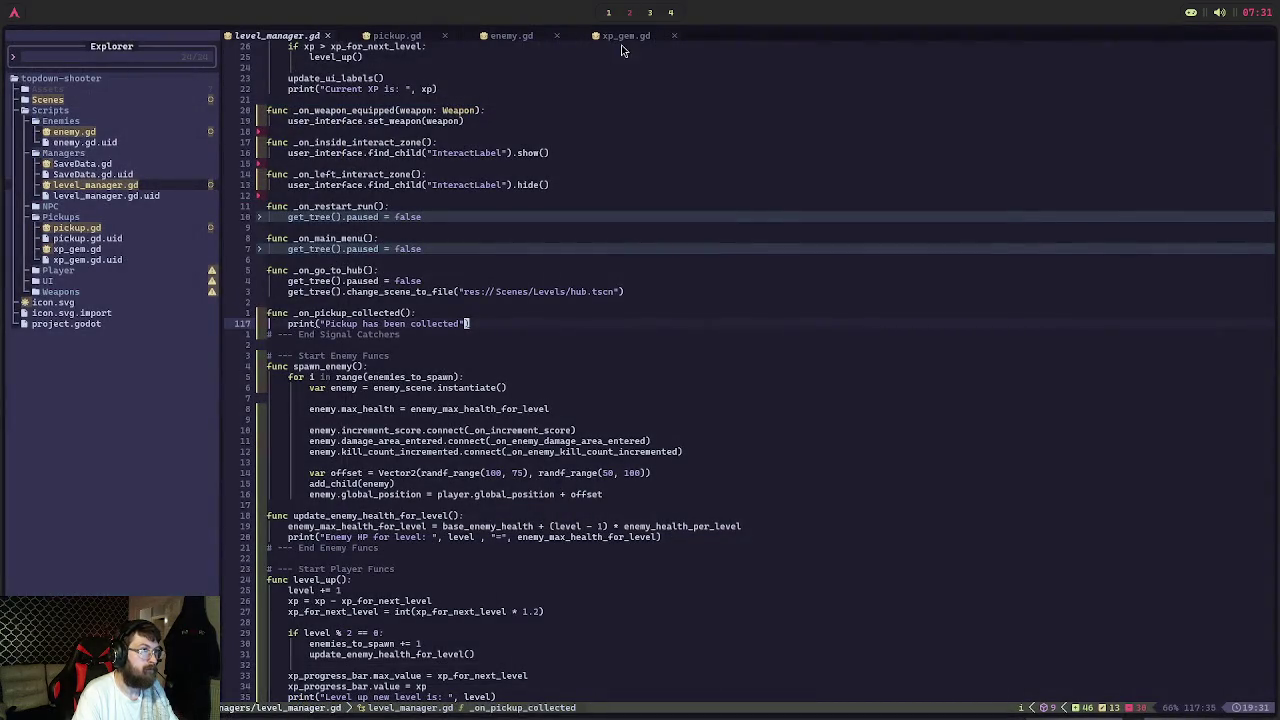
left_click(621, 37)
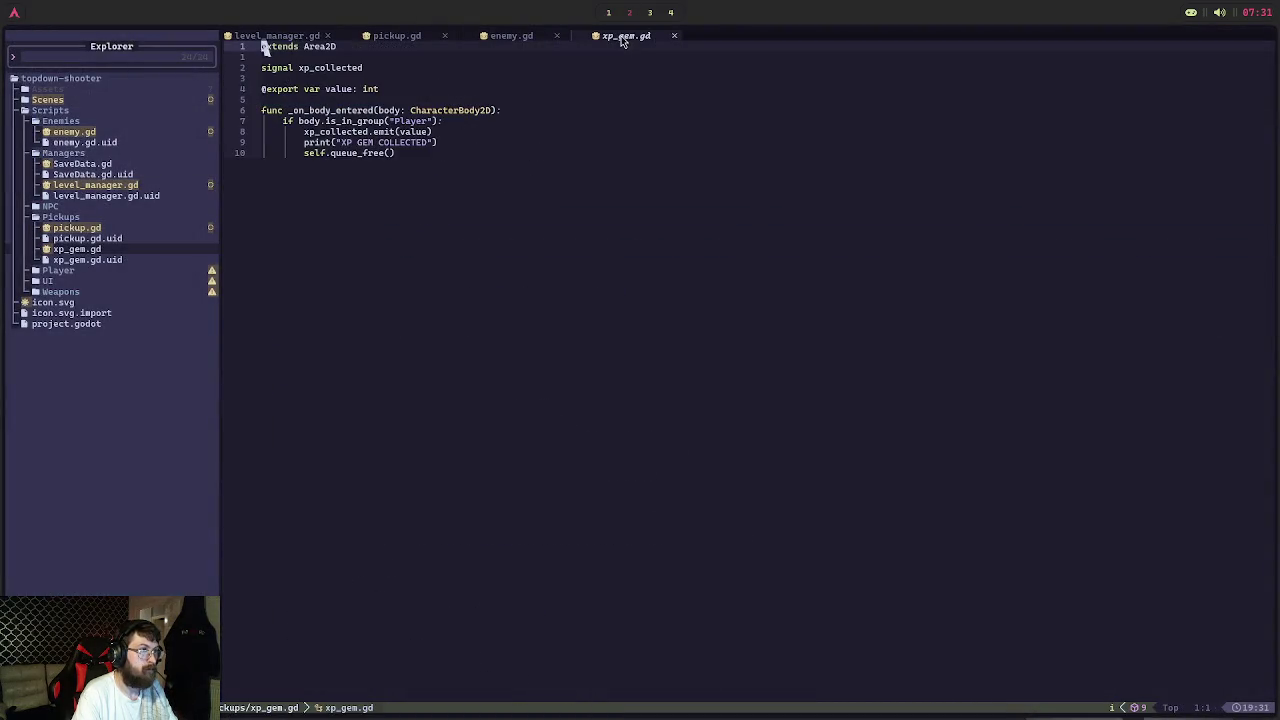
left_click(511, 37)
left_click(395, 37)
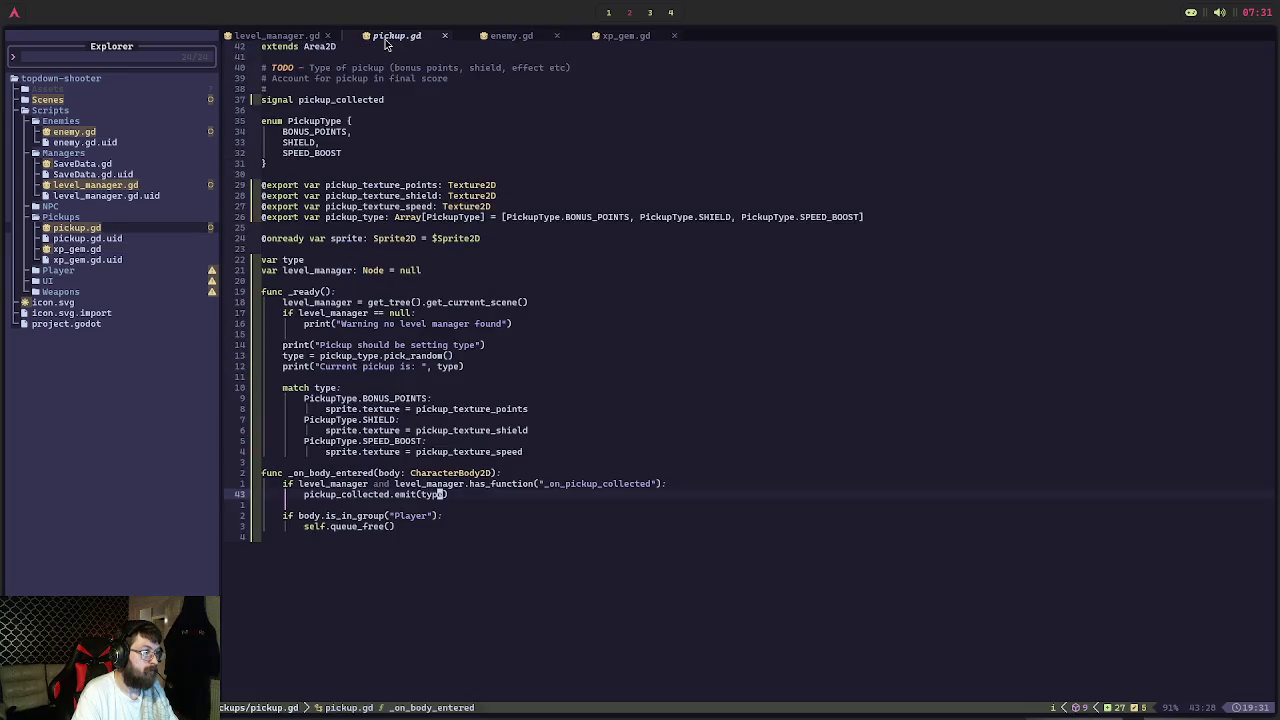
left_click(278, 36)
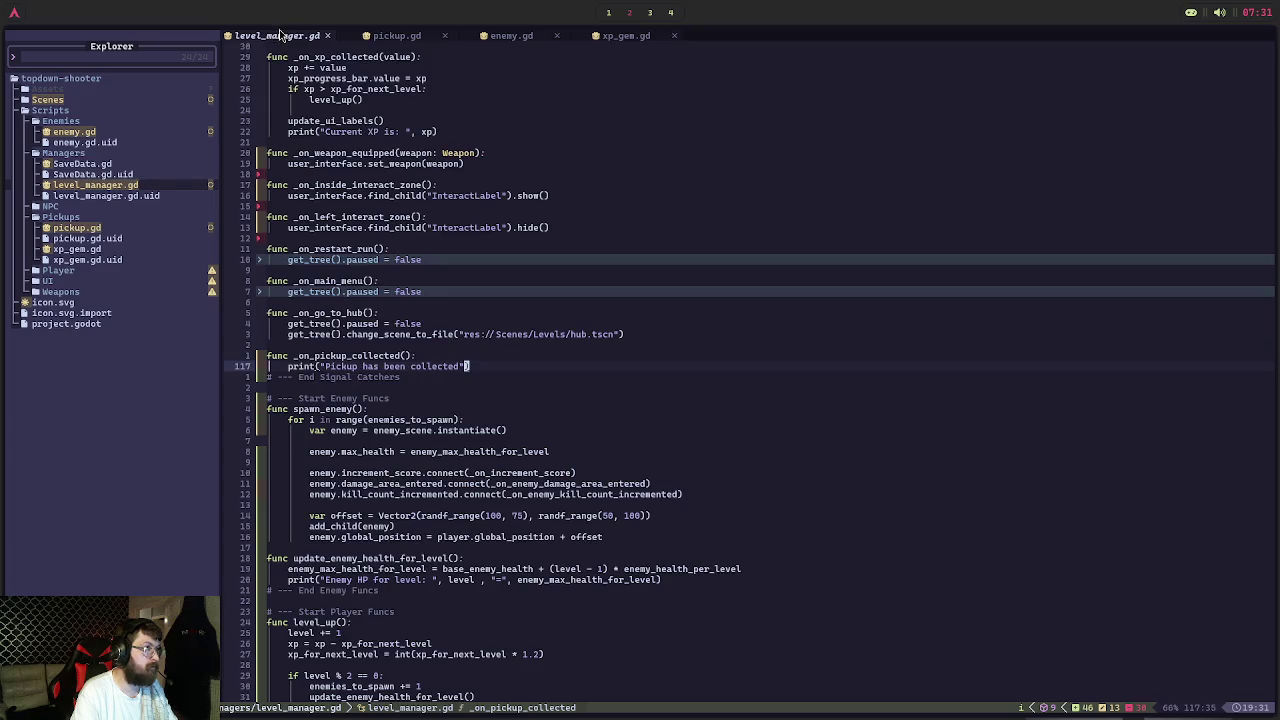
key("super+1")
left_click(1166, 68)
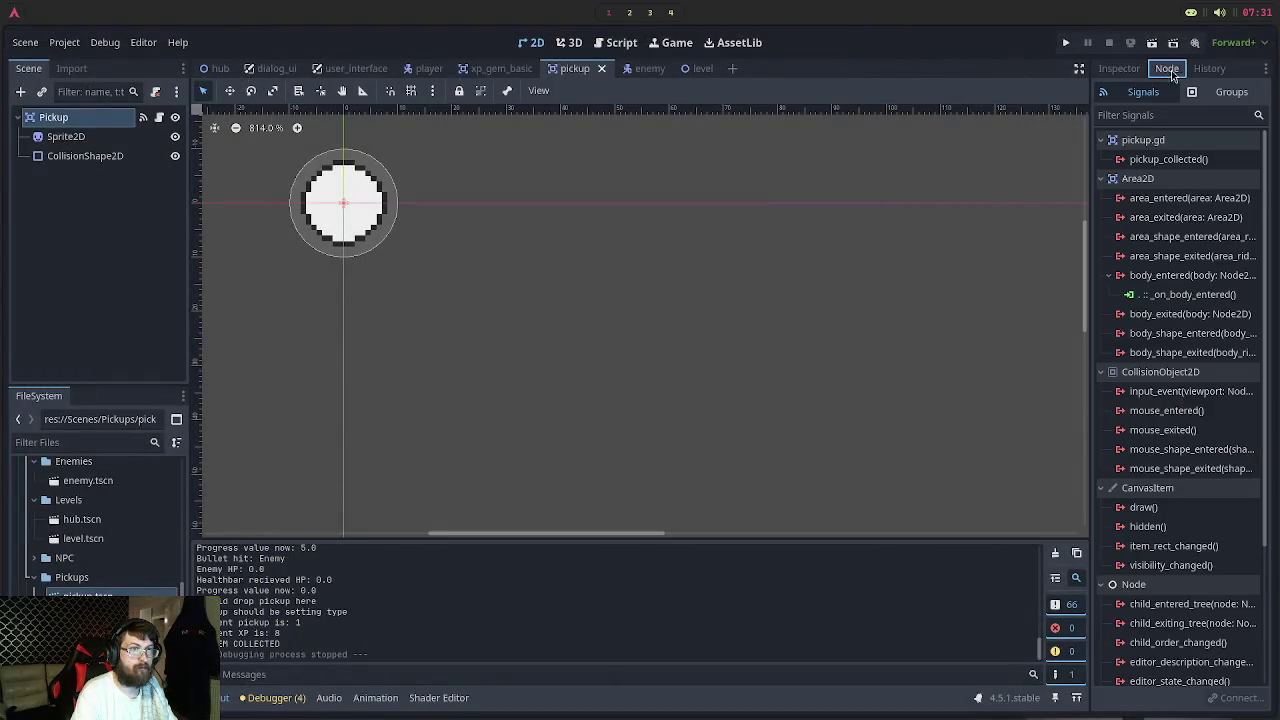
left_click(1226, 91)
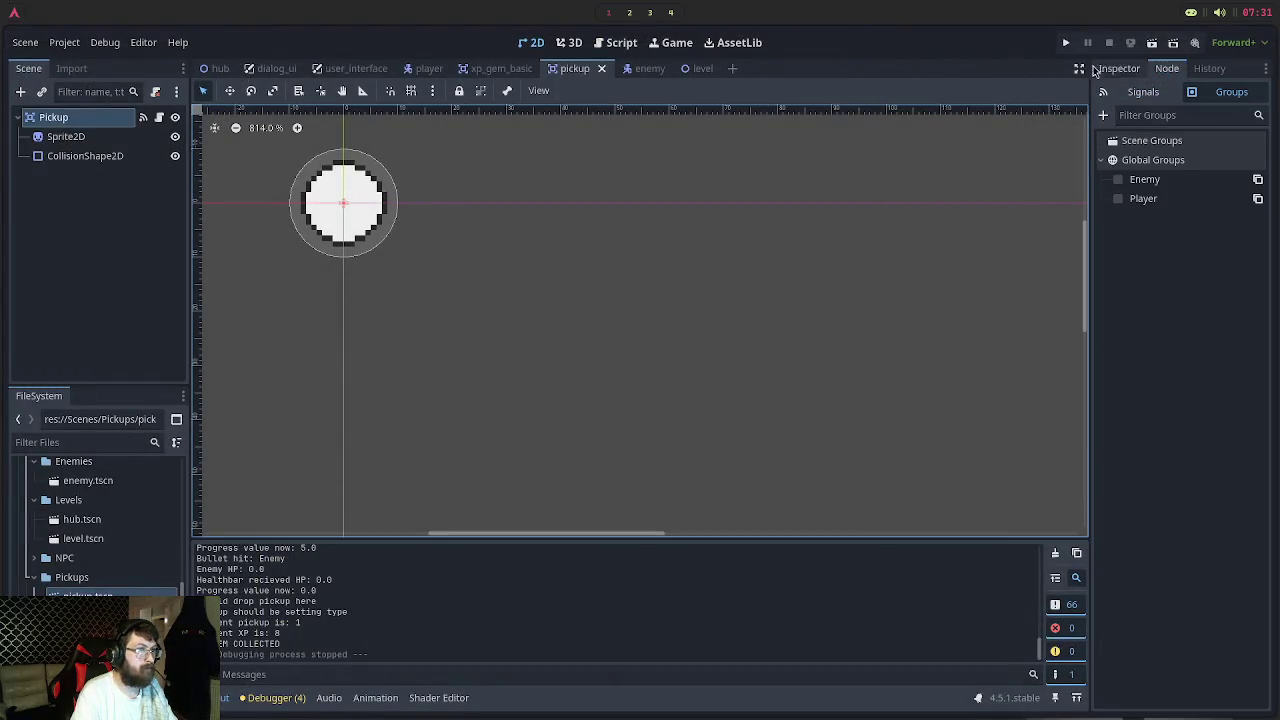
left_click(1133, 70)
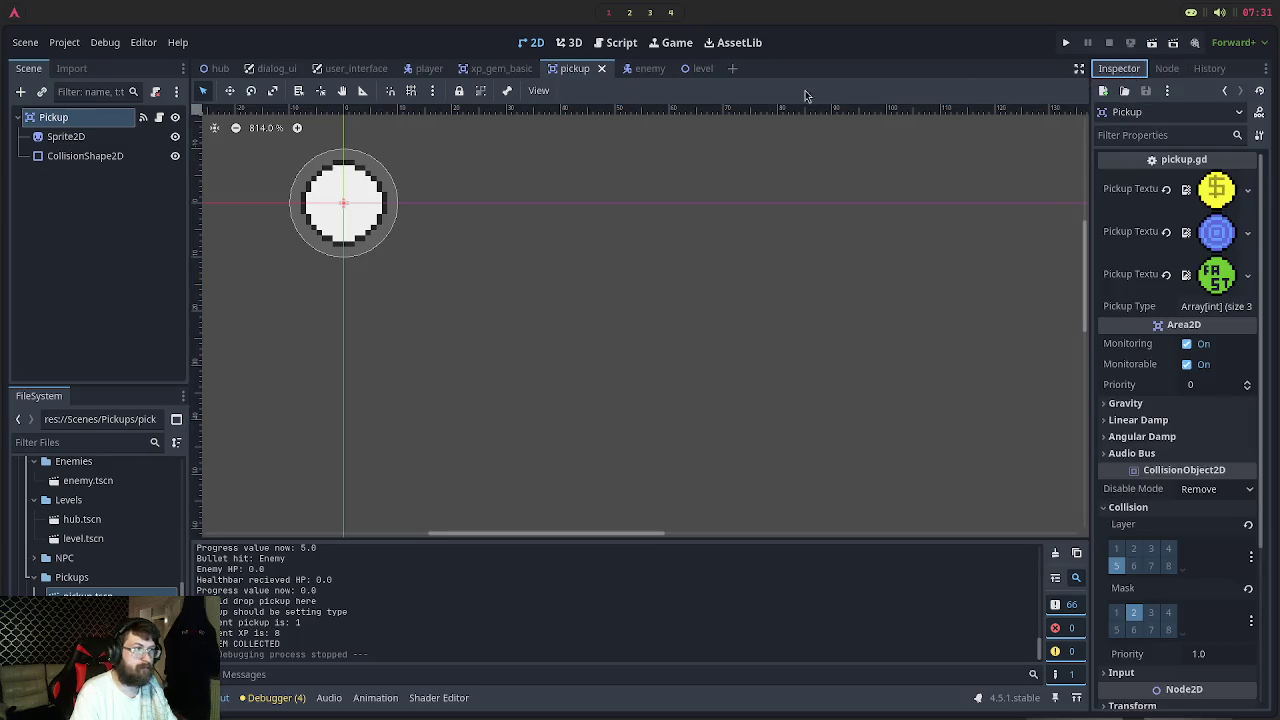
key("super+2")
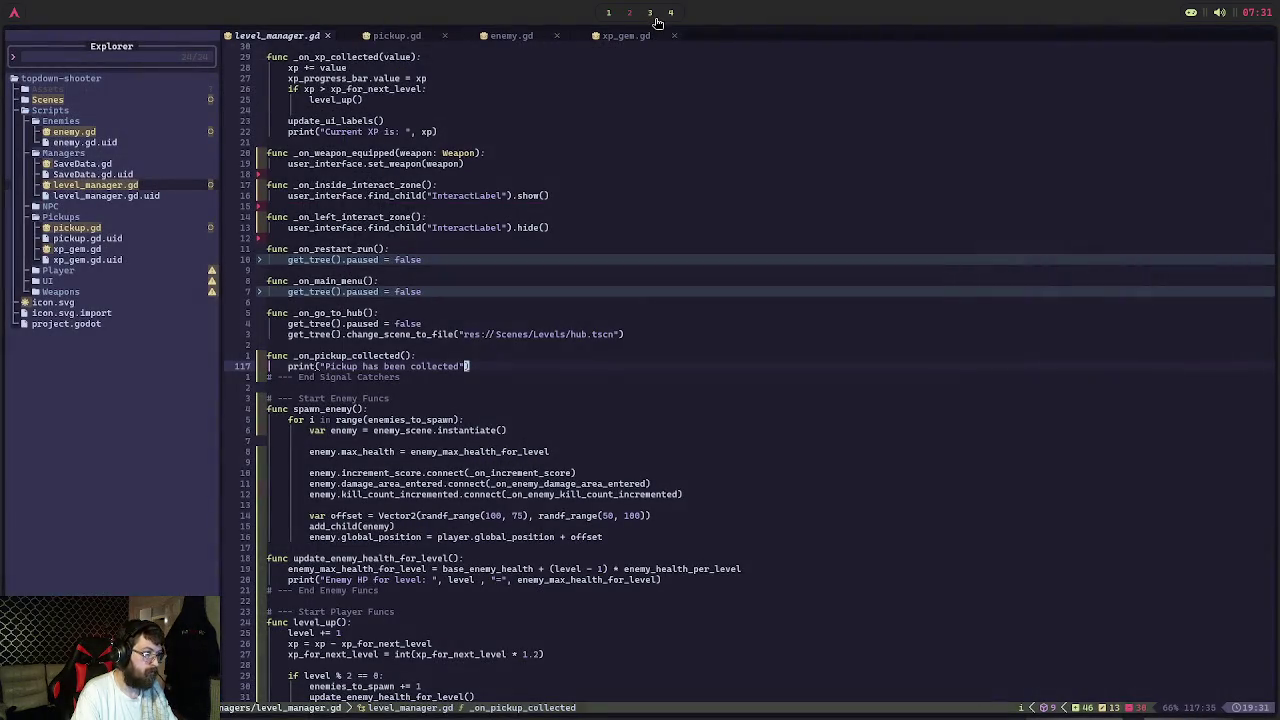
Compare pickup.gd's queue_free line against the xp_gem.gd and enemy.gd scripts
left_click(515, 35)
left_click(396, 35)
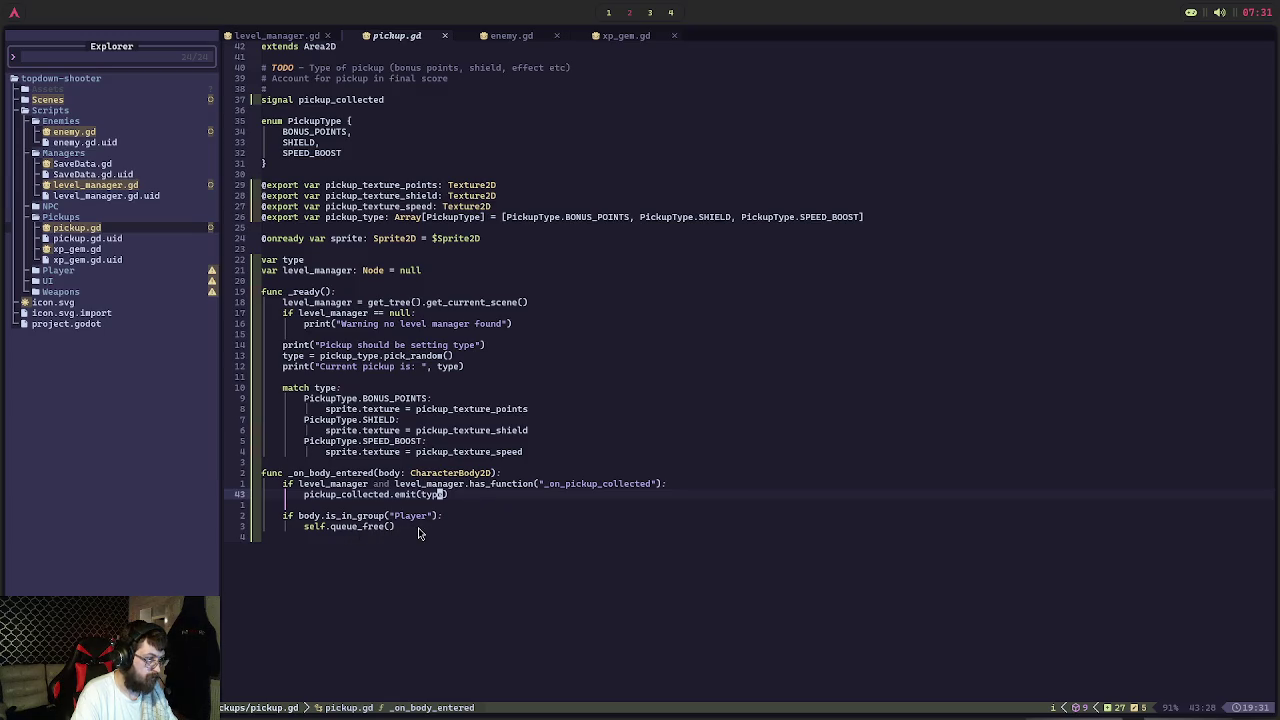
left_click(332, 526)
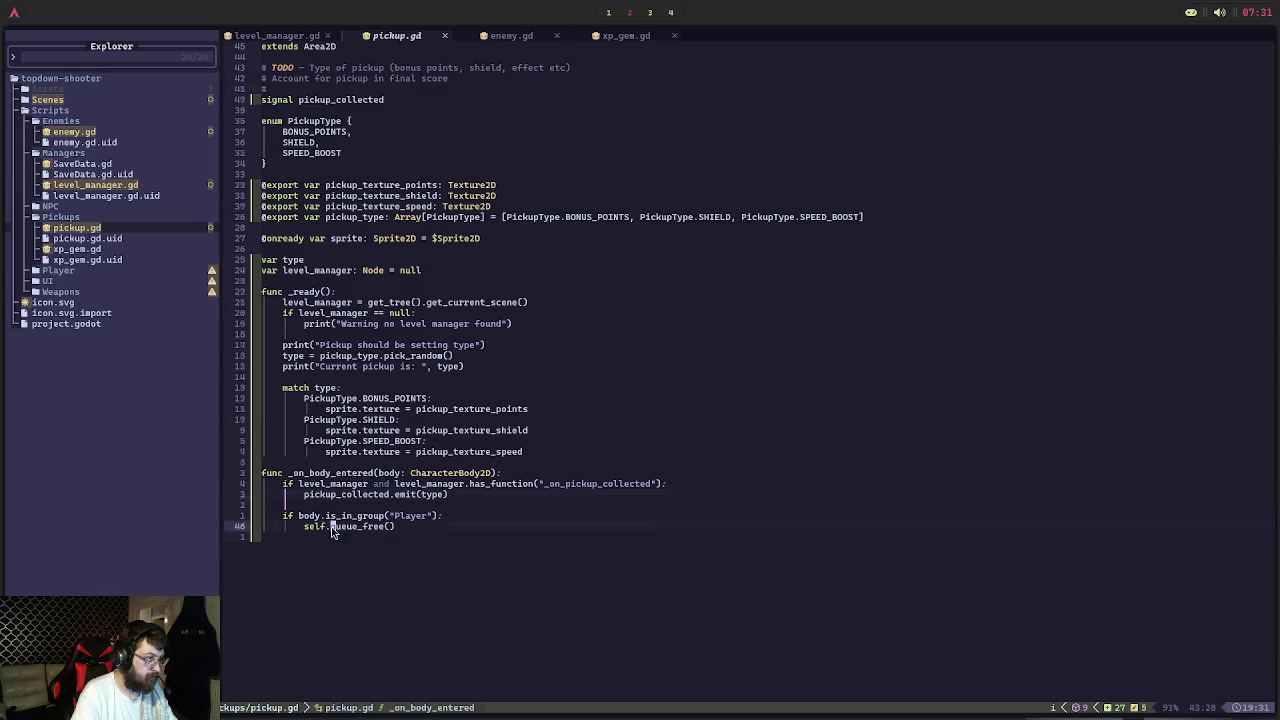
left_click(627, 36)
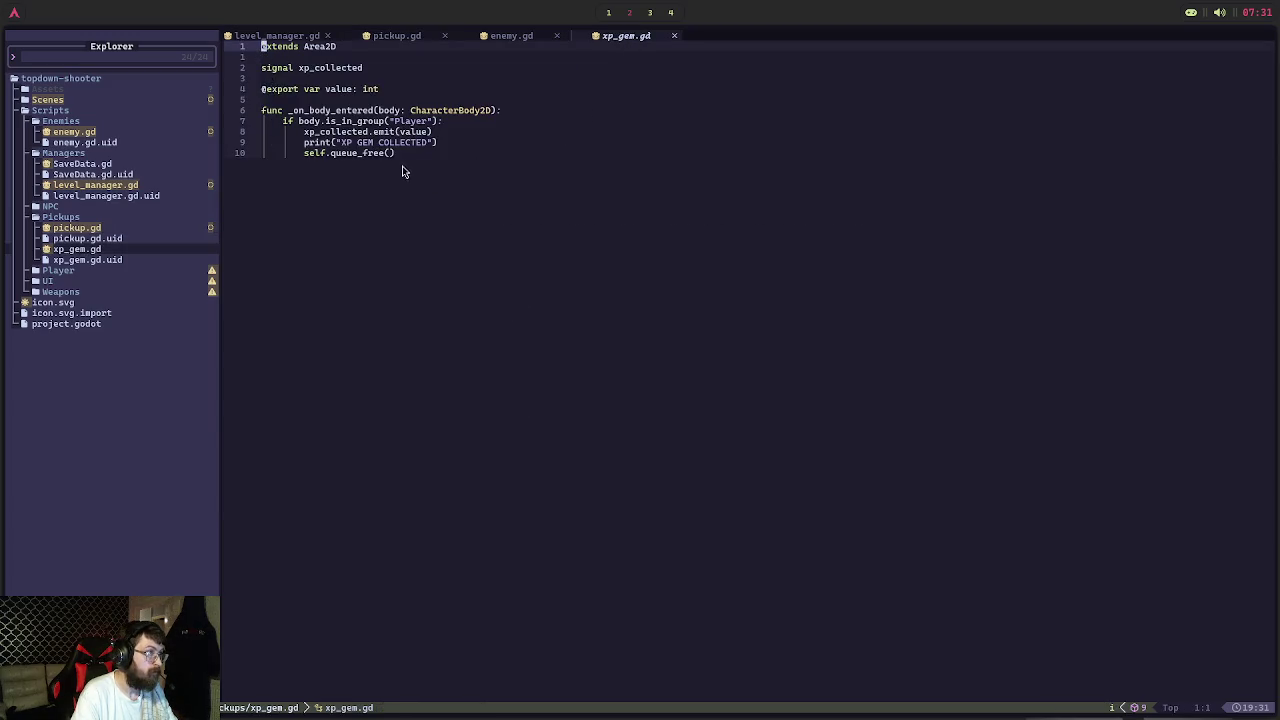
left_click(528, 37)
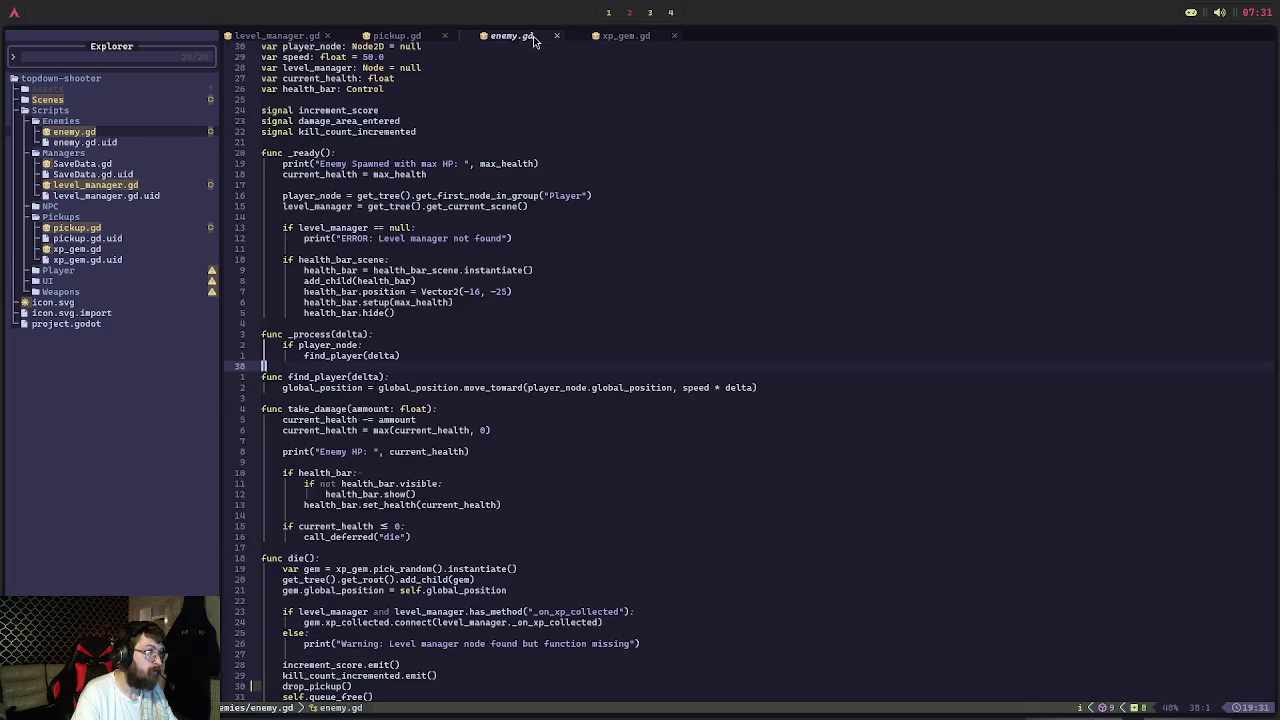
left_click(432, 40)
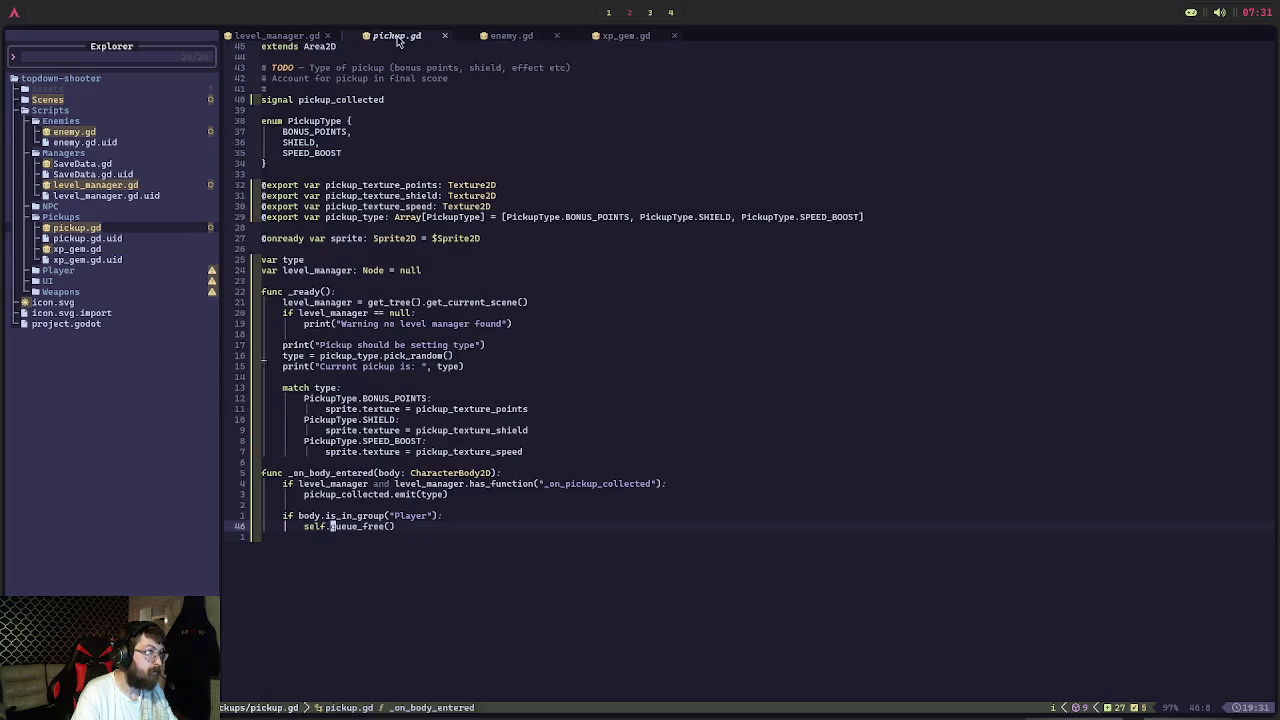
left_click(623, 38)
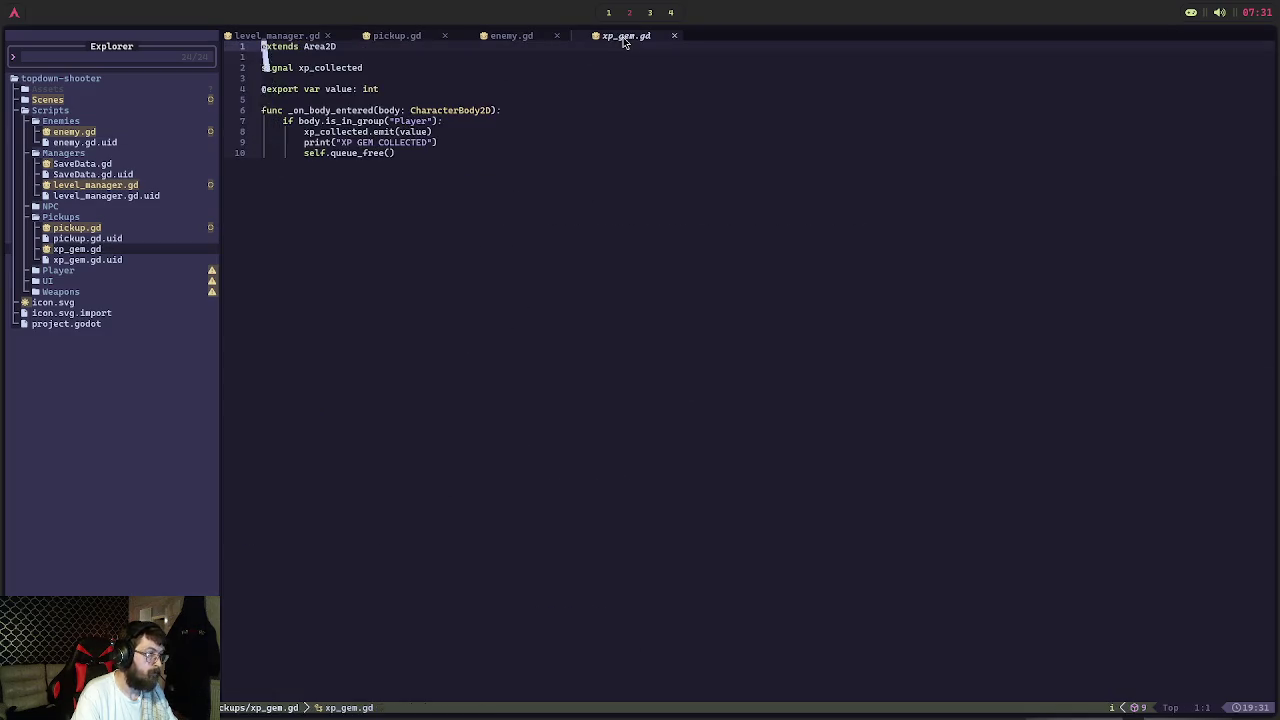
left_click(421, 39)
Check pickup.gd's has_function line, review enemy.gd's drop_pickup code, and return to pickup.gd
left_click(697, 488)
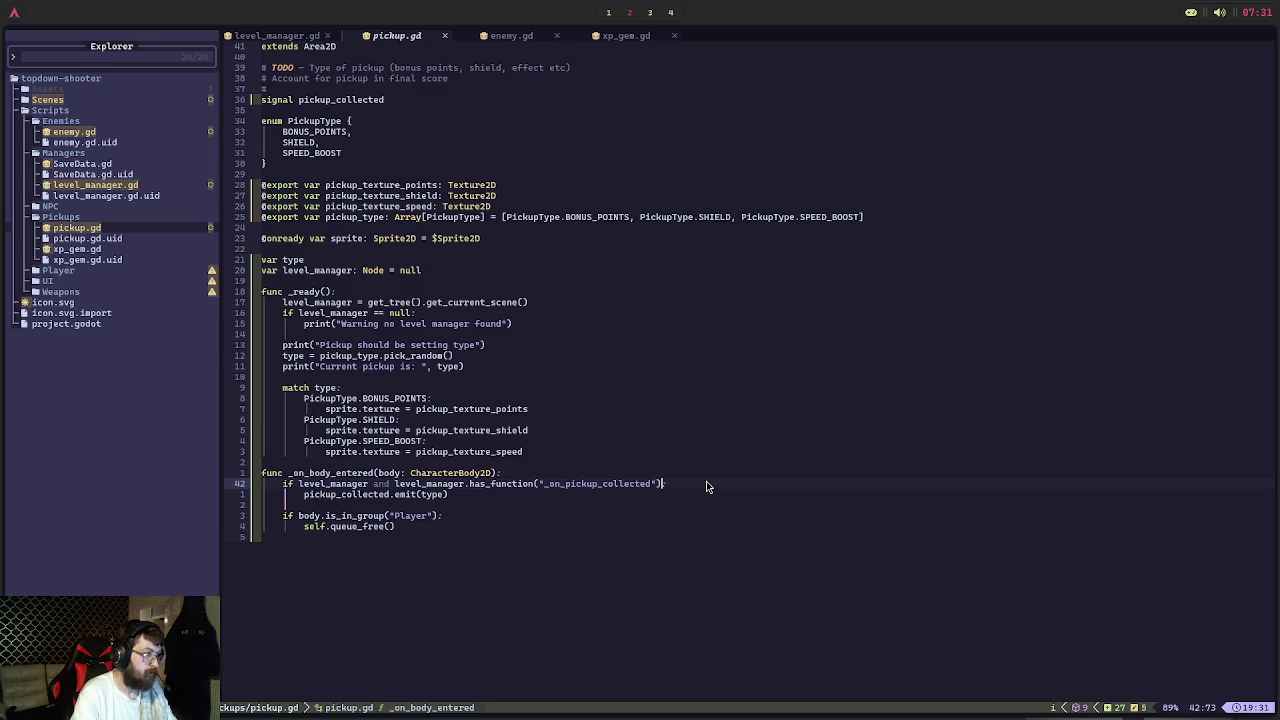
left_click(618, 38)
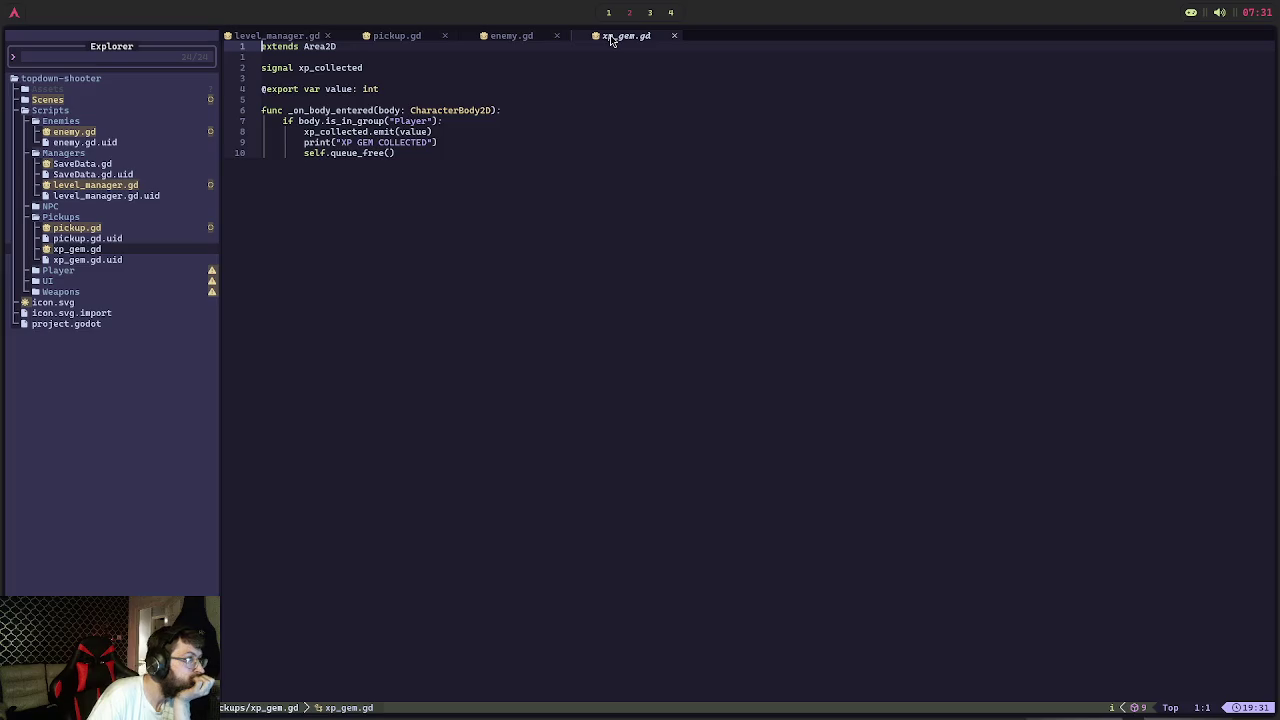
left_click(518, 37)
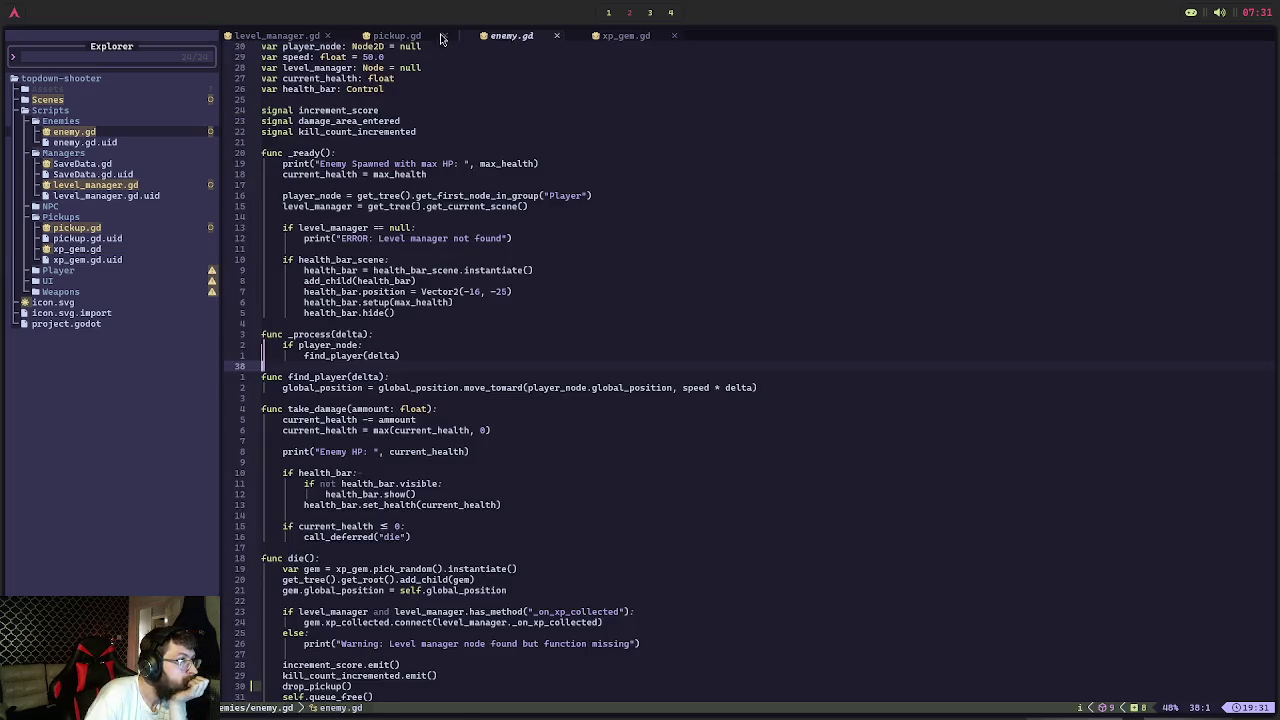
key("shift+h")
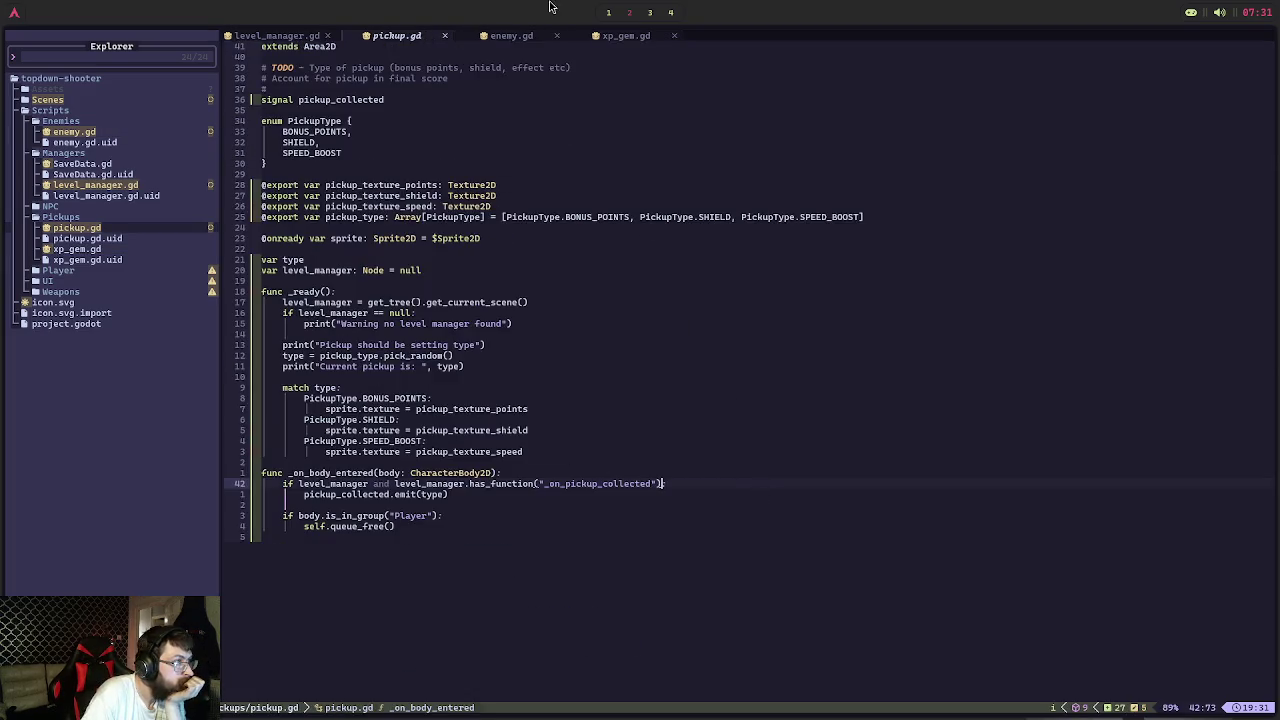
left_click(521, 33)
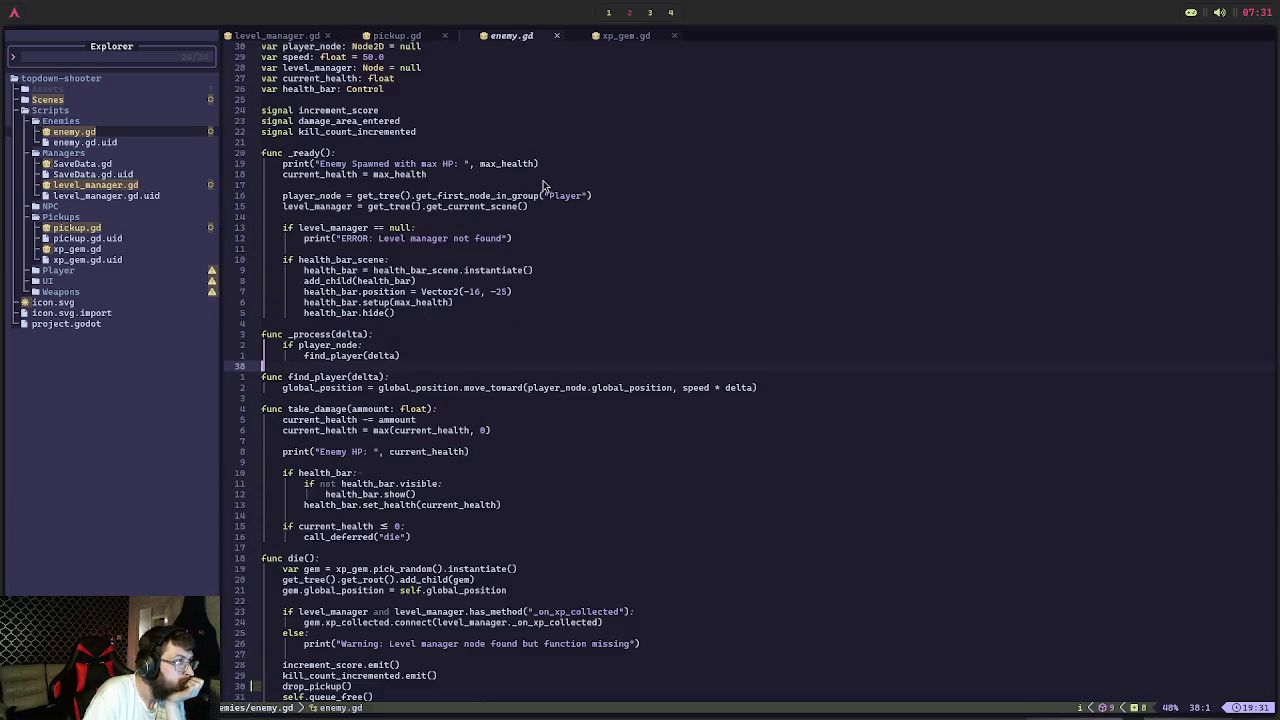
scroll(550, 190, "down", 8)
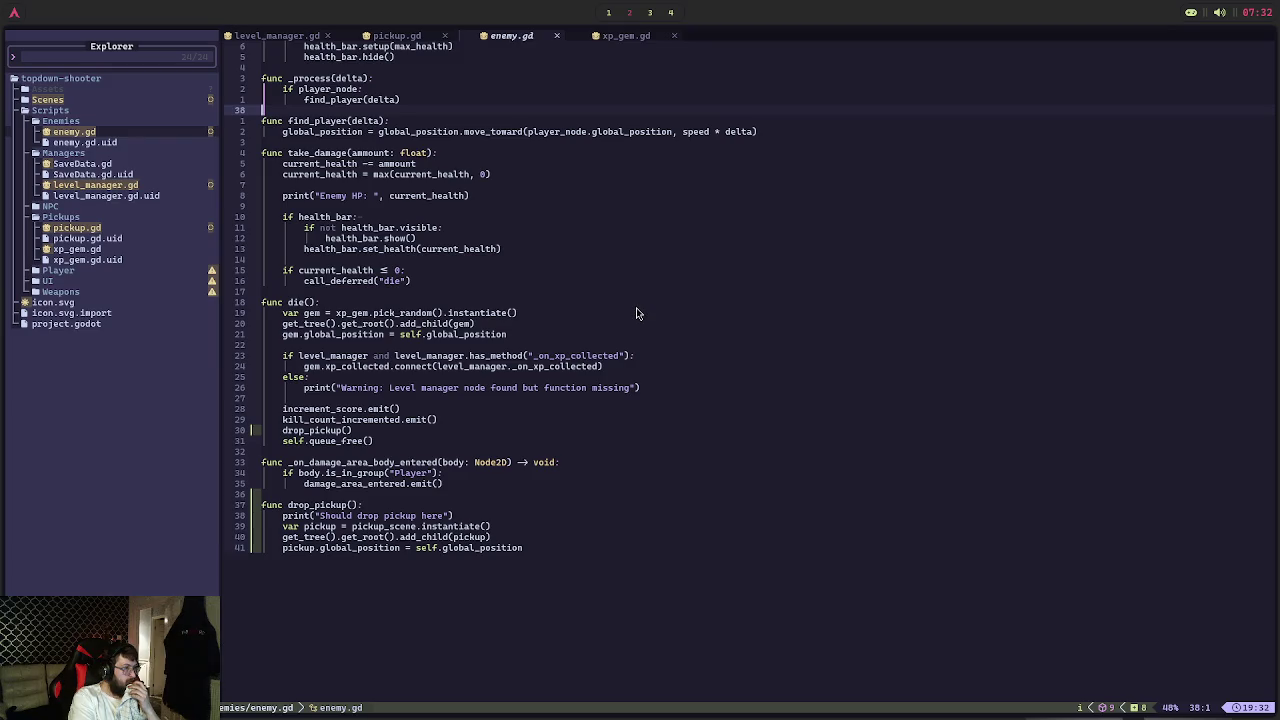
left_click(398, 36)
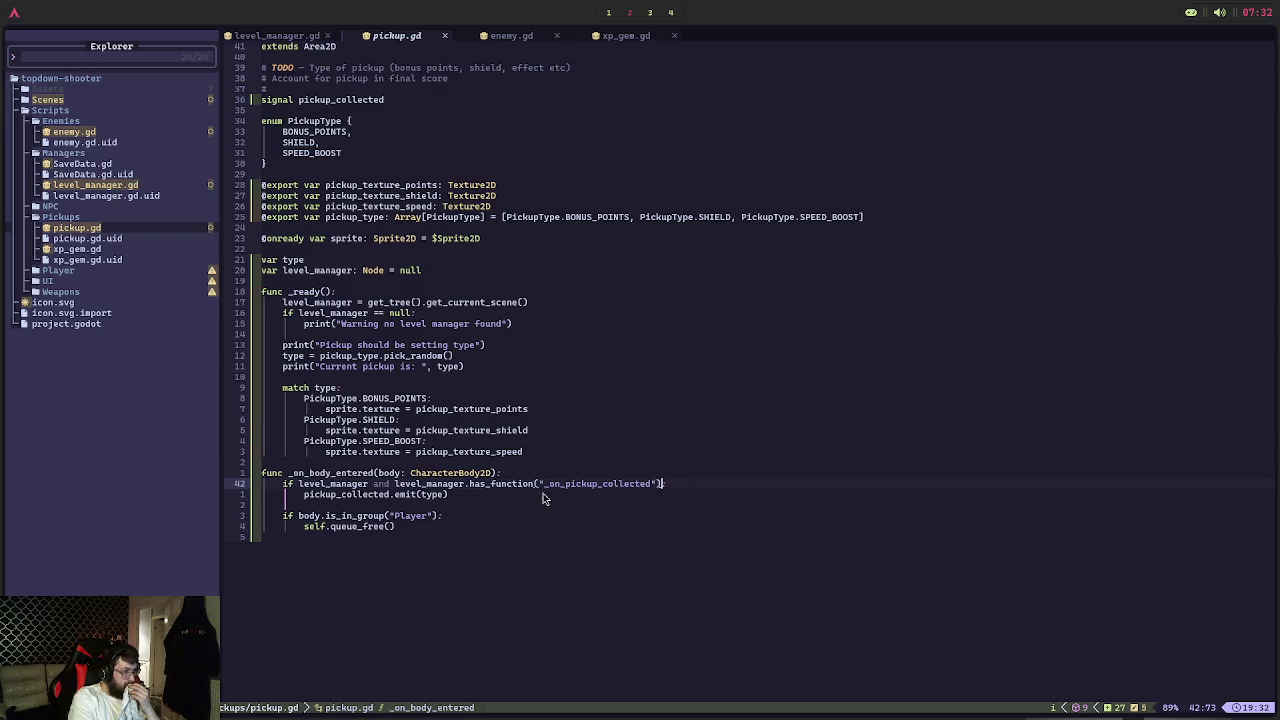
Remove the has_function level_manager condition line from _on_body_entered in pickup.gd
type(":")
key("Down")
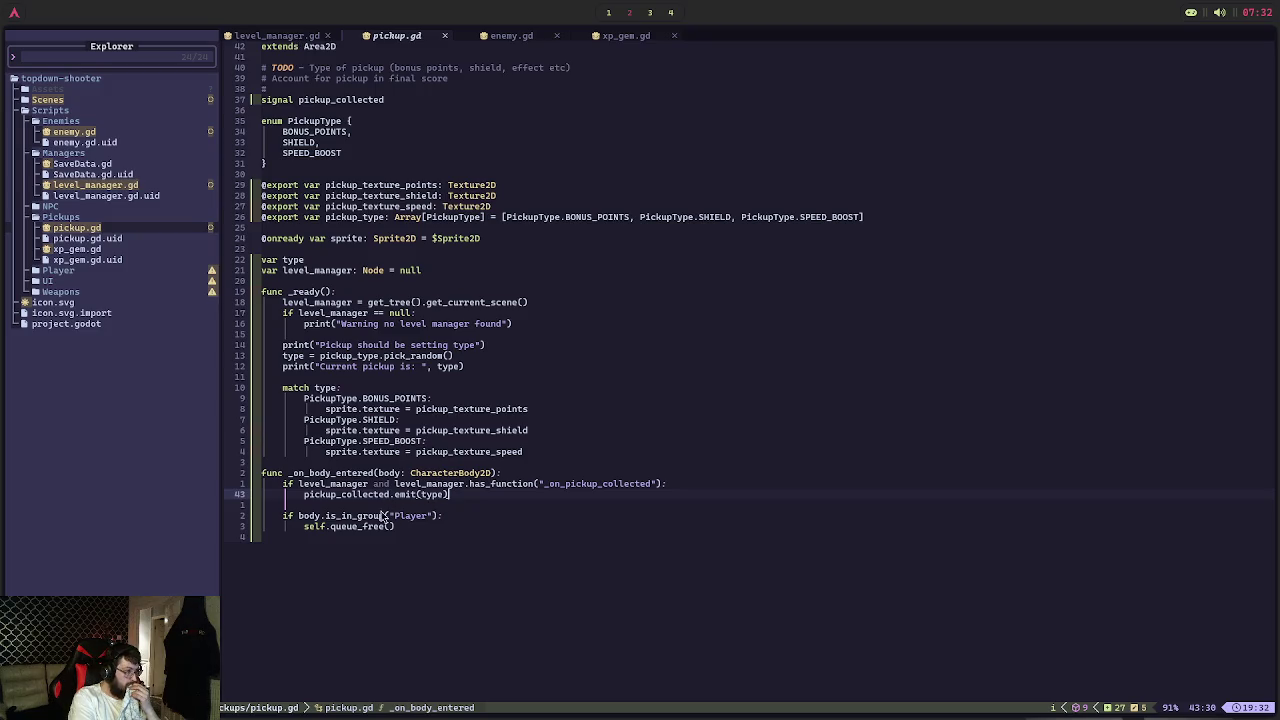
left_click(686, 483)
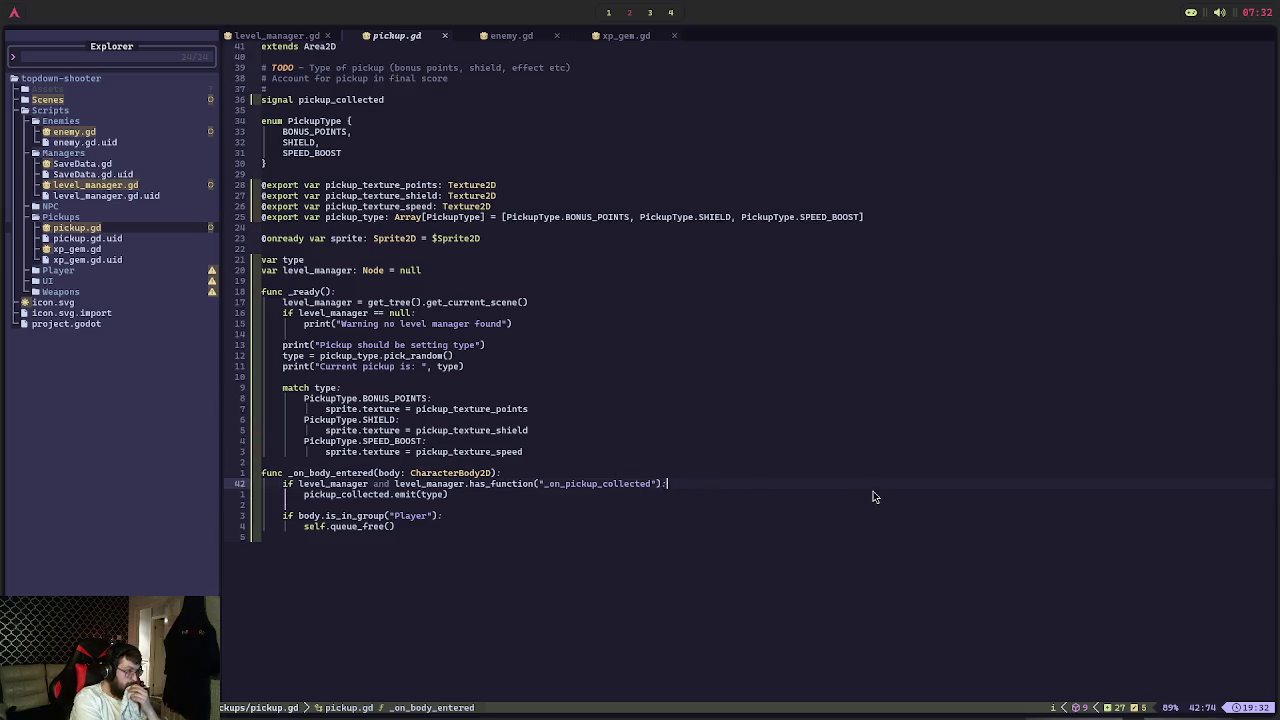
key("BackSpace")
key("BackSpace")
key("BackSpace")
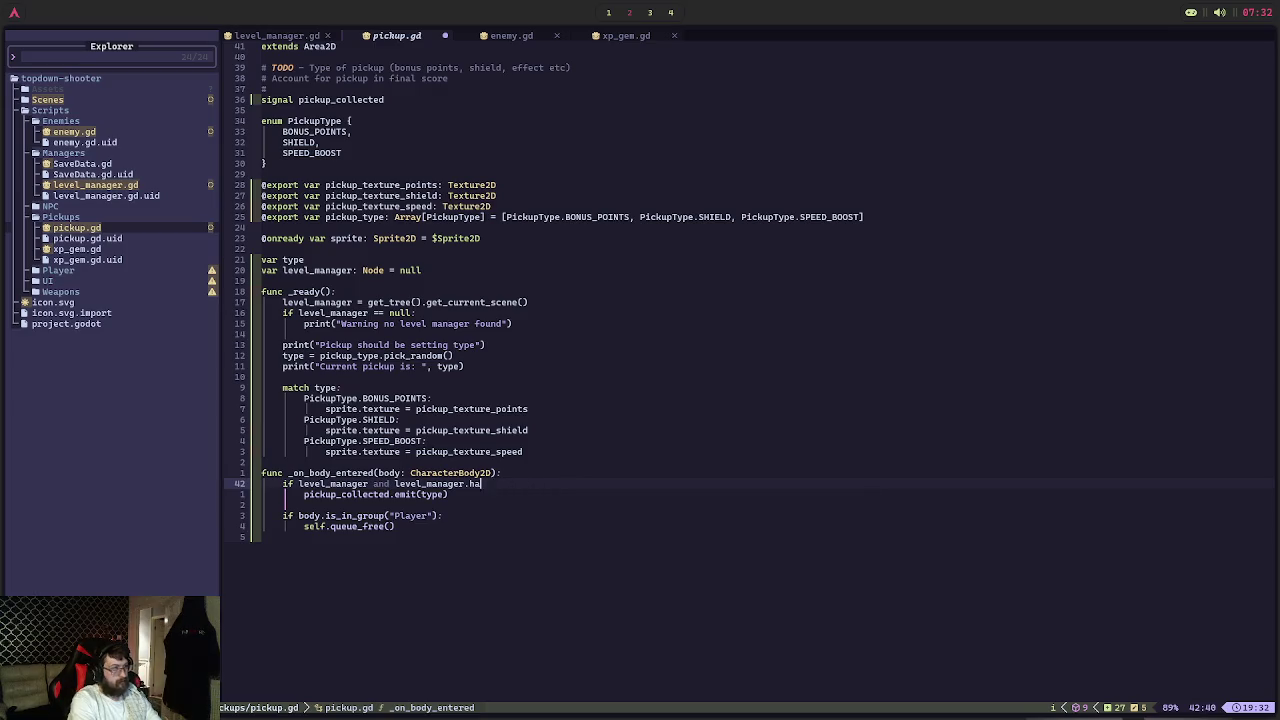
key("BackSpace")
key("BackSpace")
key("BackSpace")
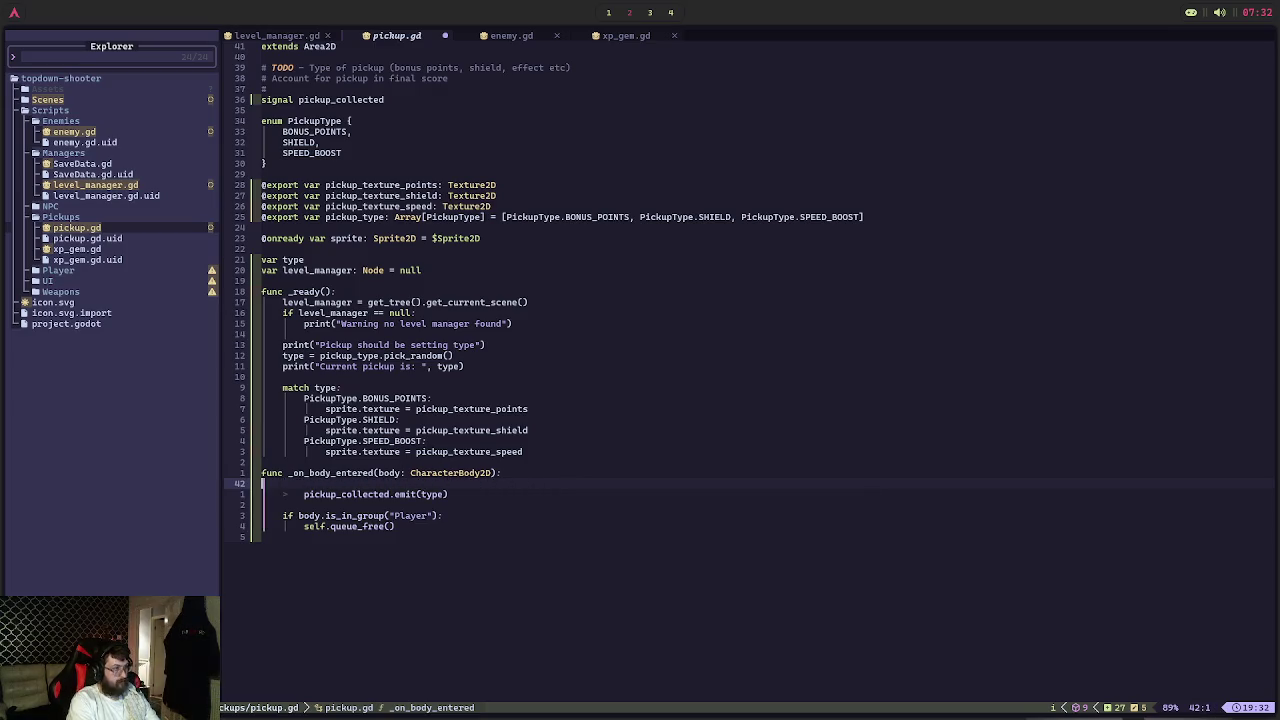
Dedent the pickup_collected.emit(type) line one level and save pickup.gd with :w
left_click(450, 483)
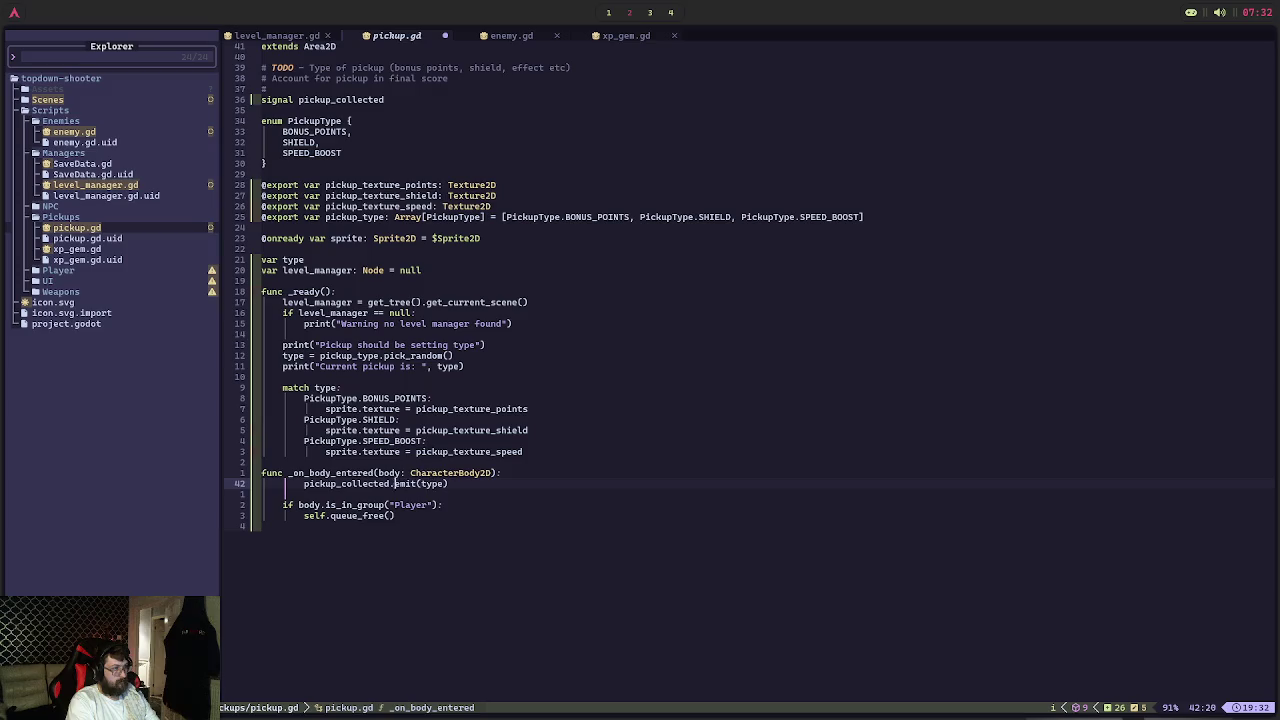
key("ctrl+d")
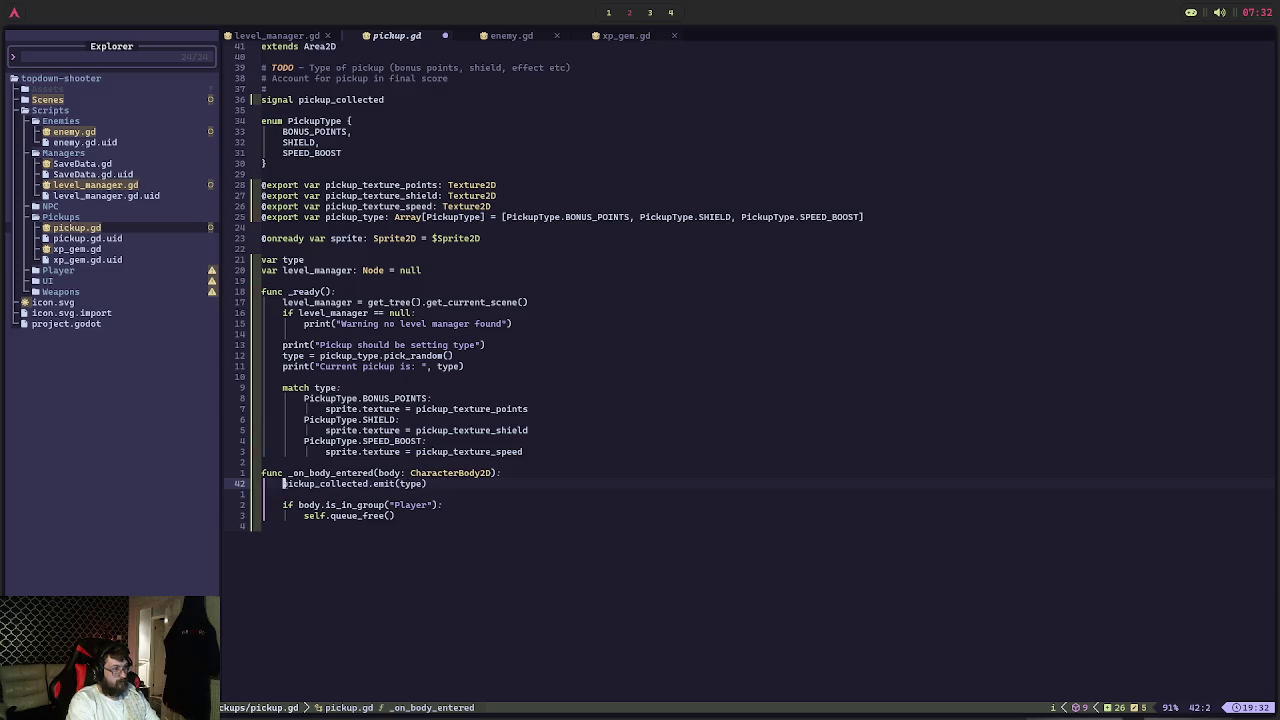
key("Escape")
type(":w")
key("Return")
key("super+1")
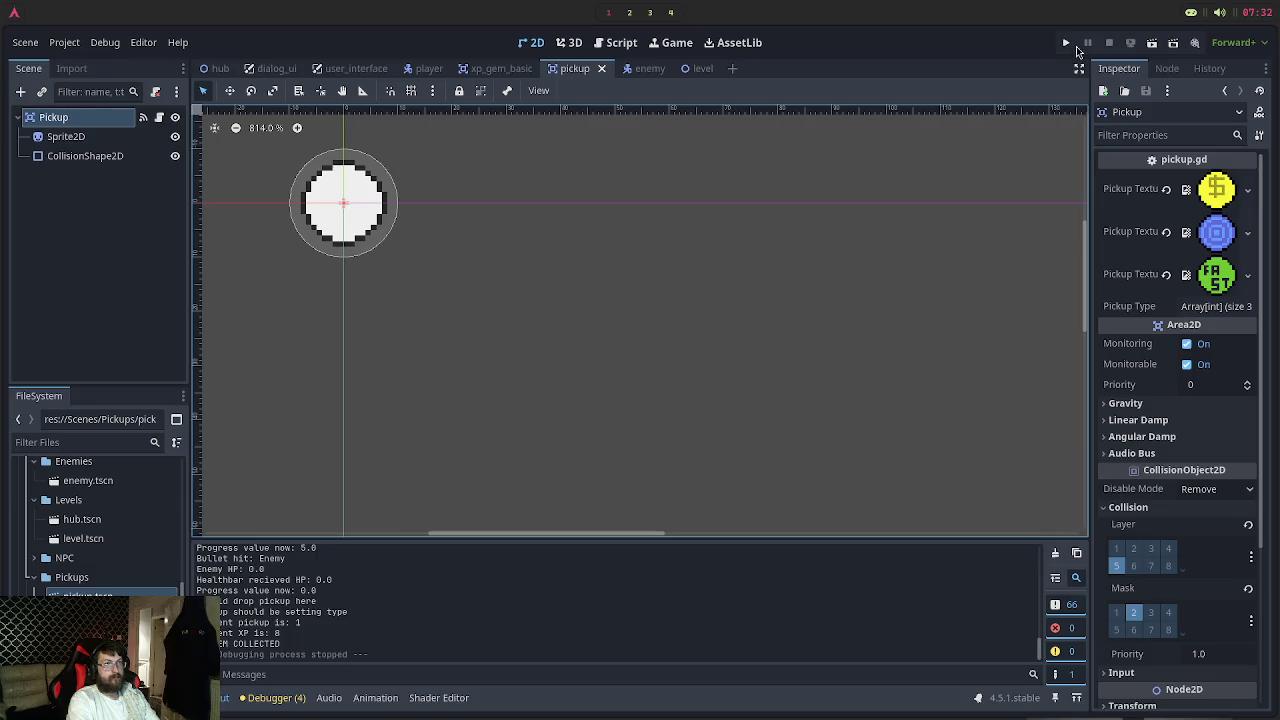
Run the project, choose Play Game, and talk to the NPC to start a run
left_click(1068, 44)
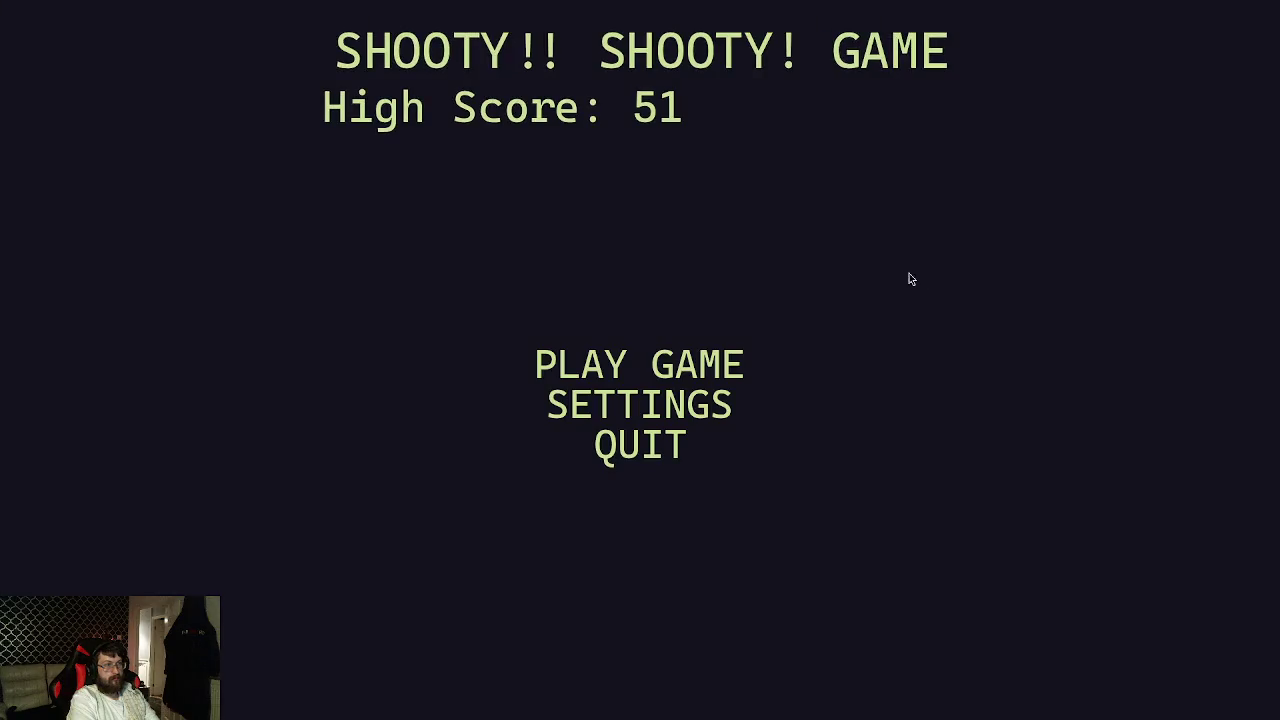
left_click(667, 371)
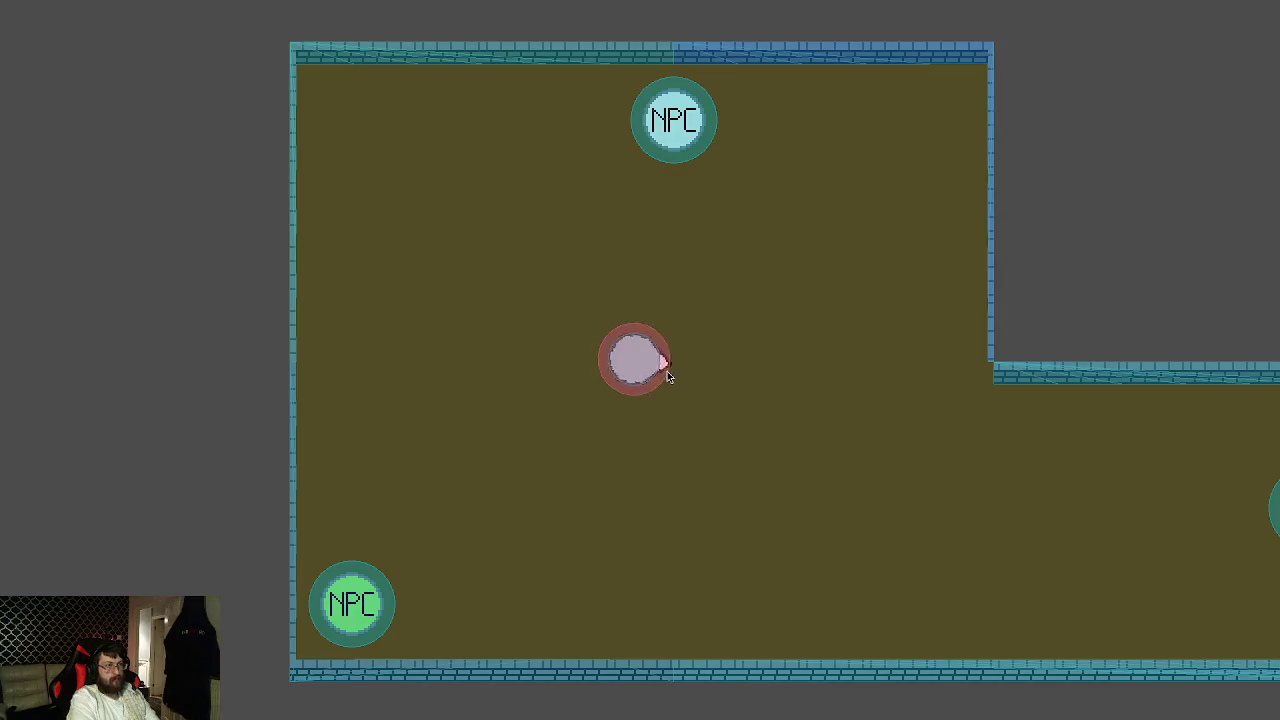
key("s+a")
key("space")
key("space")
key("d")
key("w+d")
key("space")
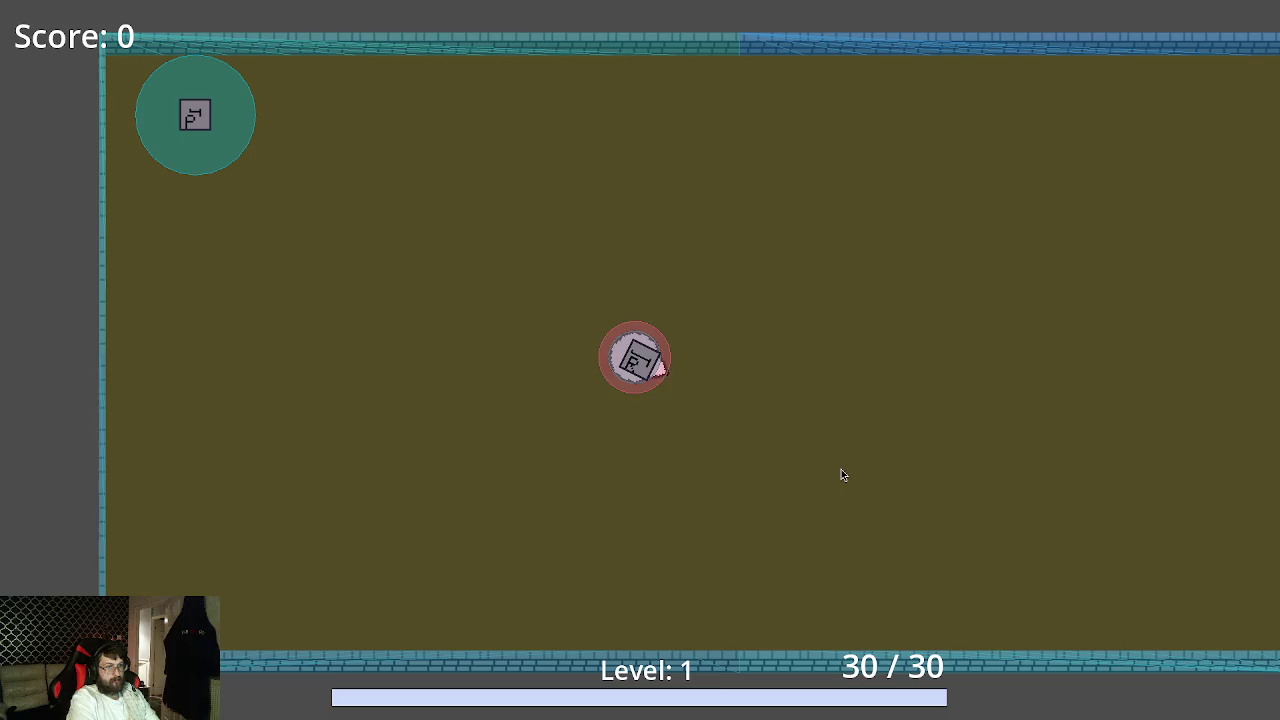
Shoot enemies and walk to their dropped pickups until Score reaches 2, then stop the game with F8
left_click(841, 477)
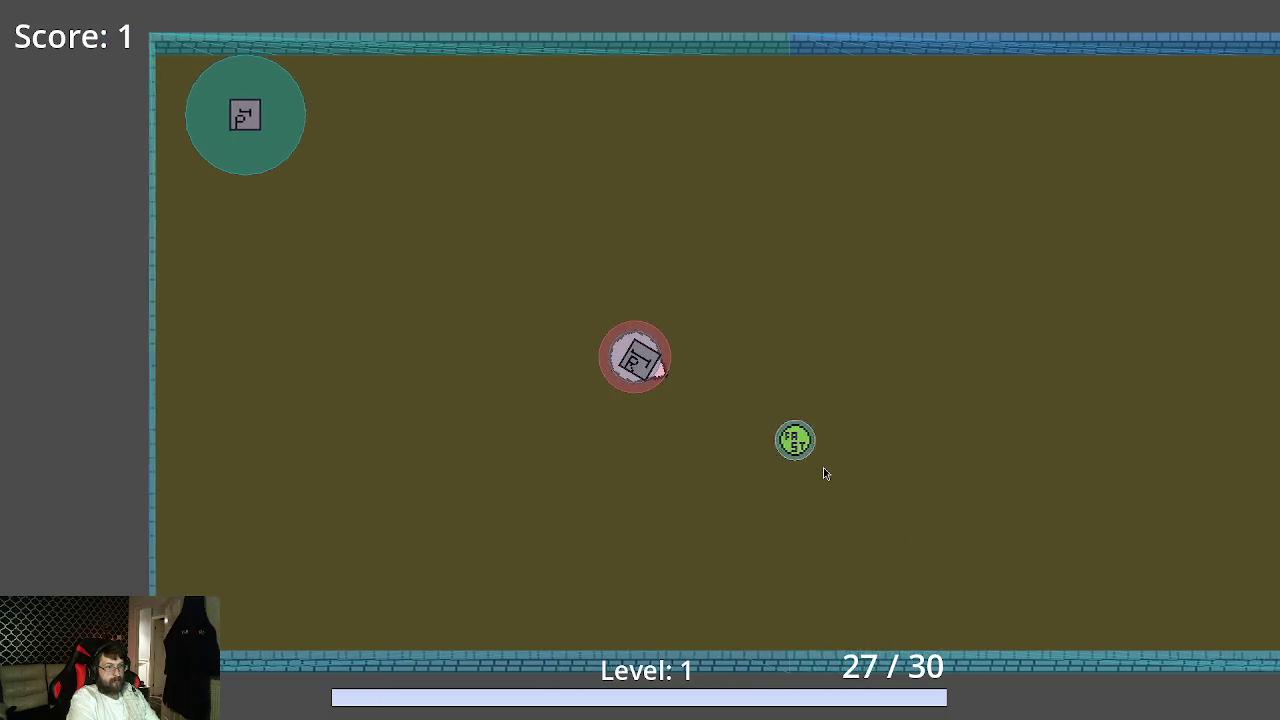
key("s")
key("w")
key("d")
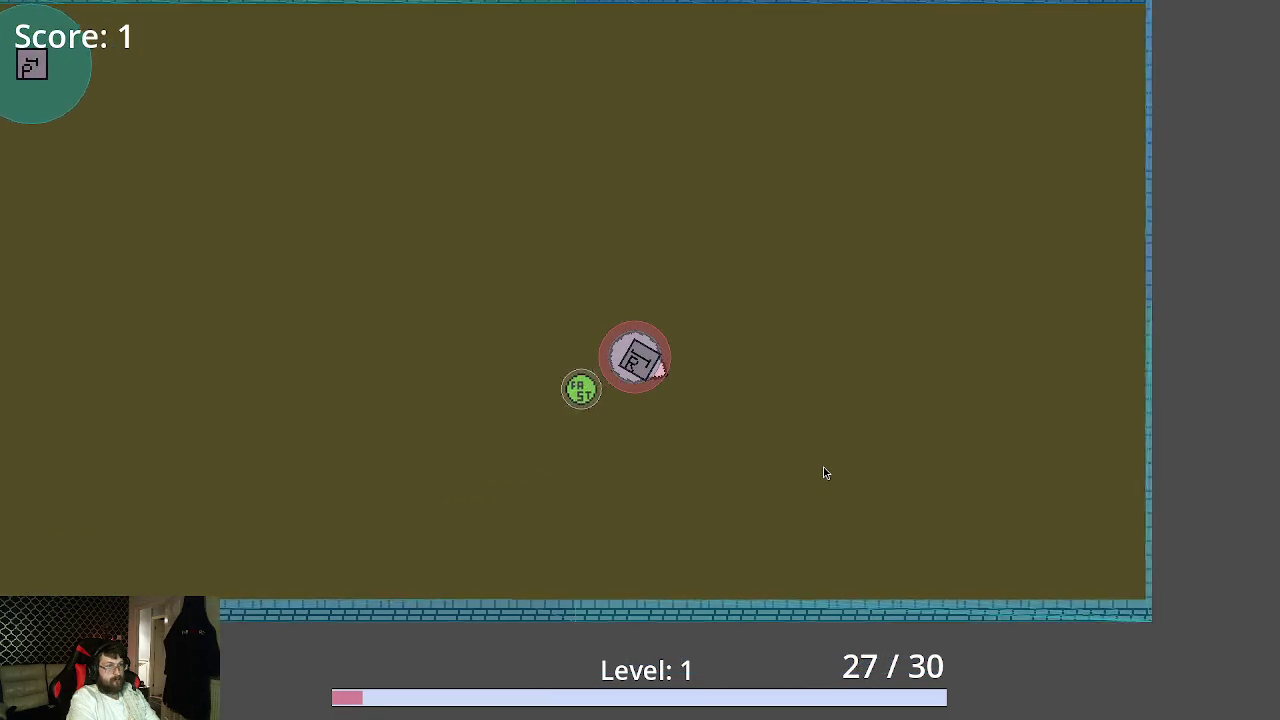
key("a")
key("d")
key("a")
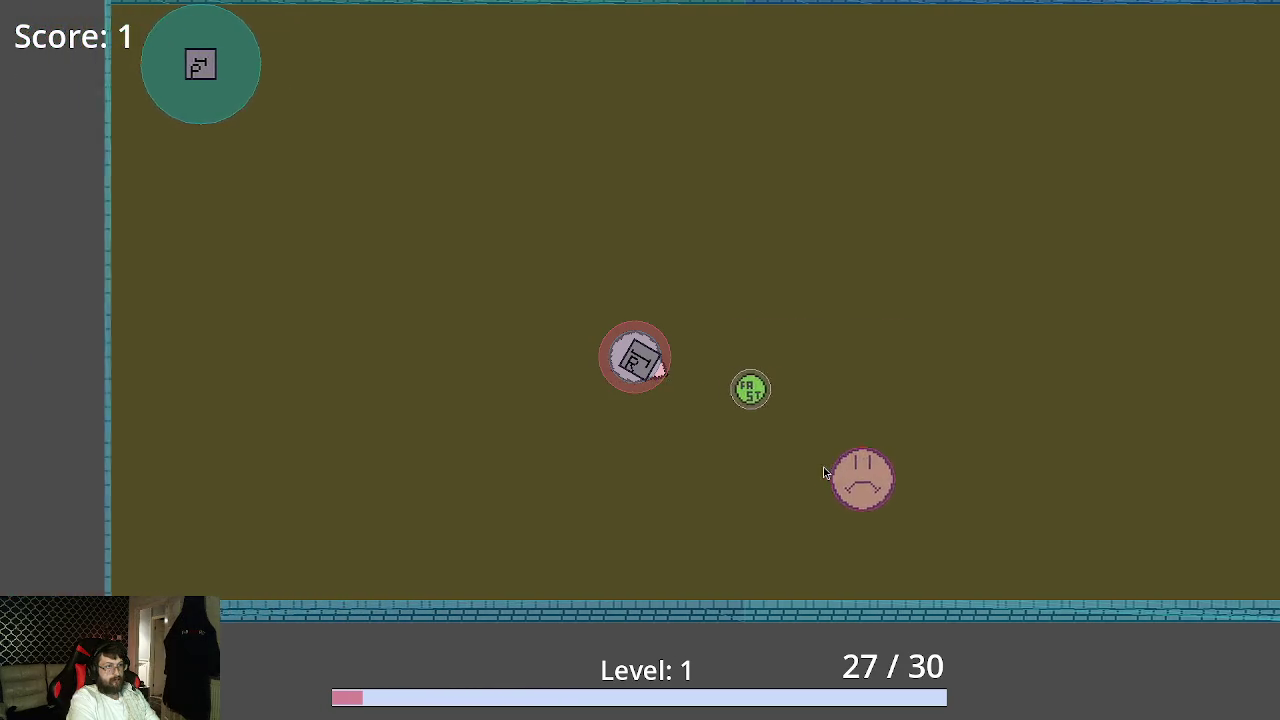
left_click(826, 478)
key("d")
left_click(823, 486)
key("d")
key("a")
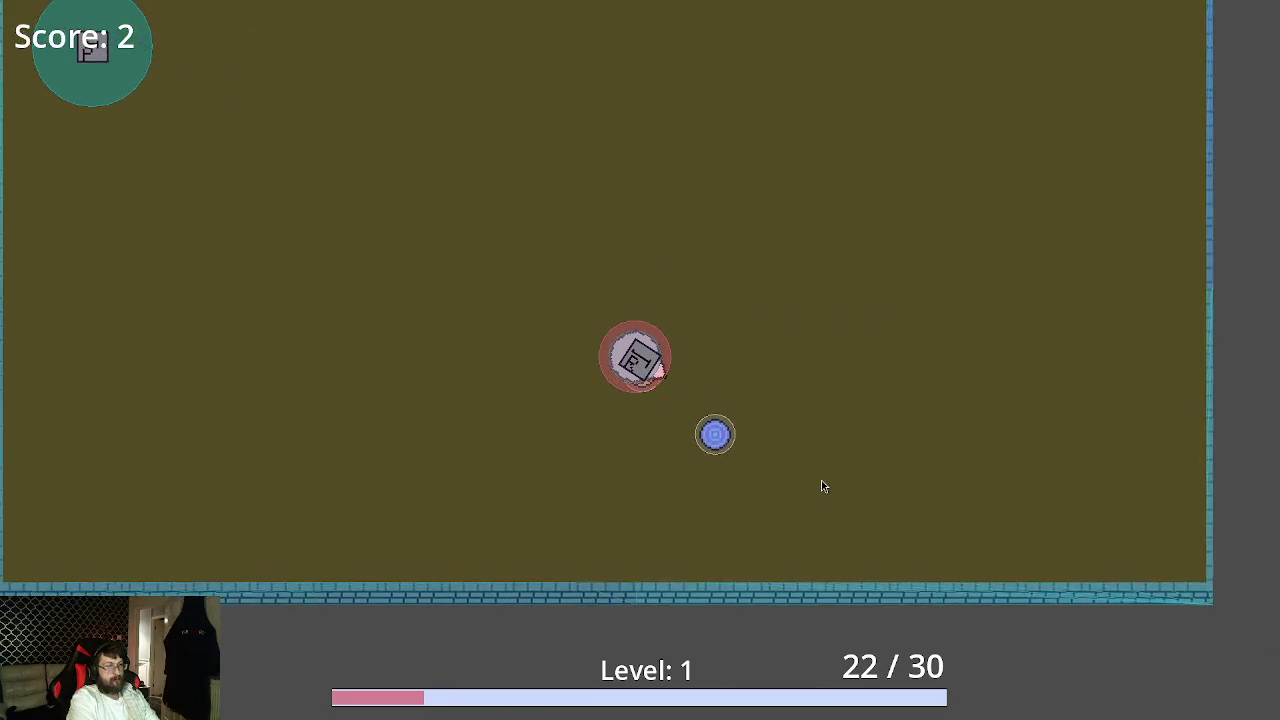
key("F8")
key("super+2")
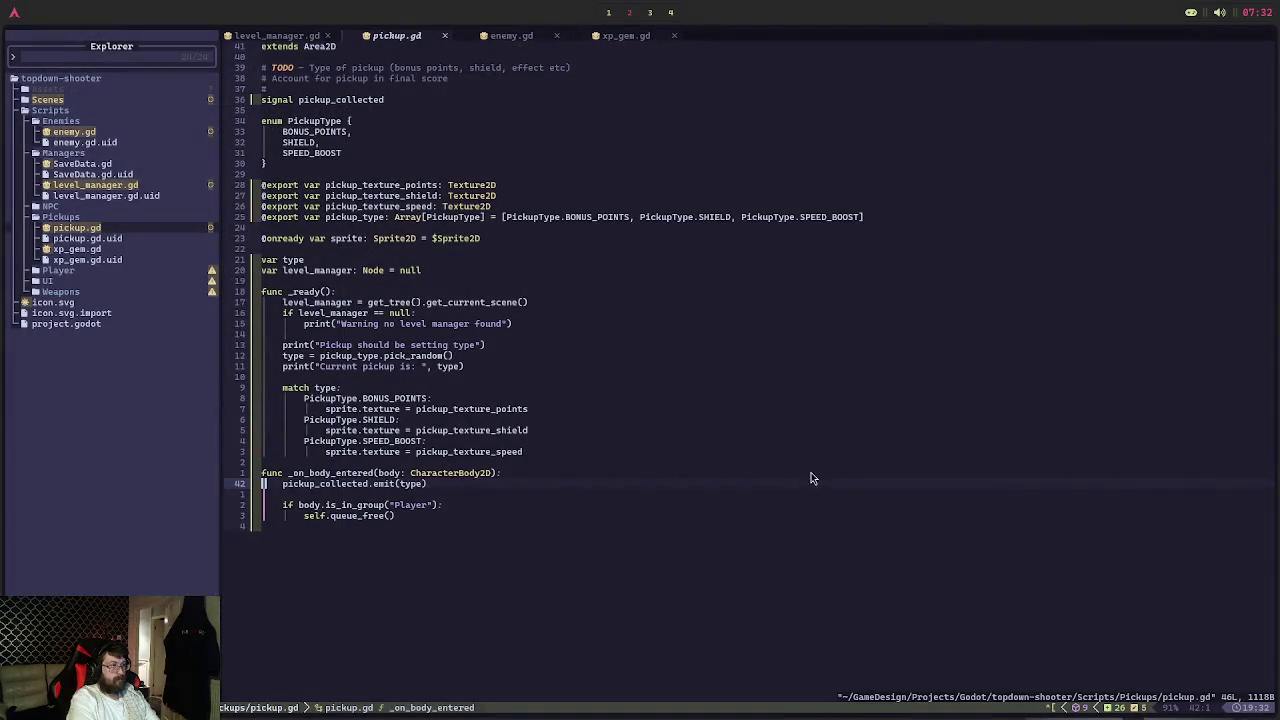
Move to the blank line below the emit call in pickup.gd, then return to the Godot pickup scene
key("j")
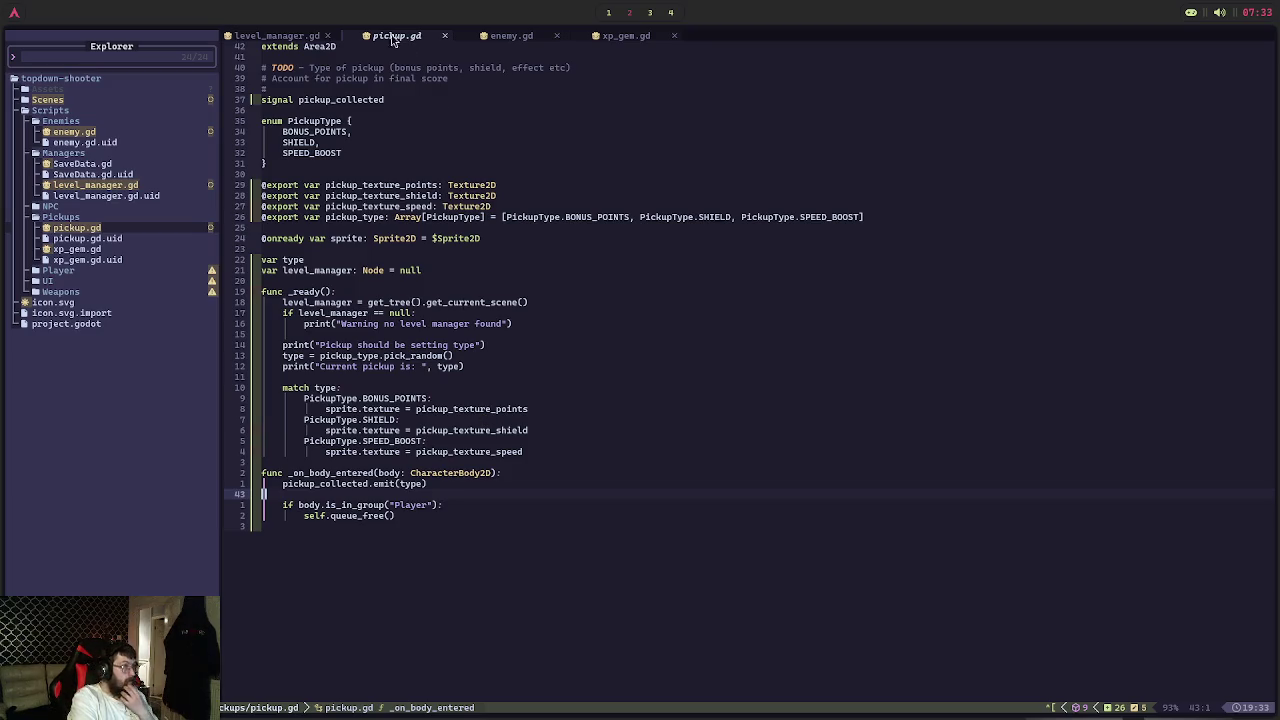
left_click(627, 13)
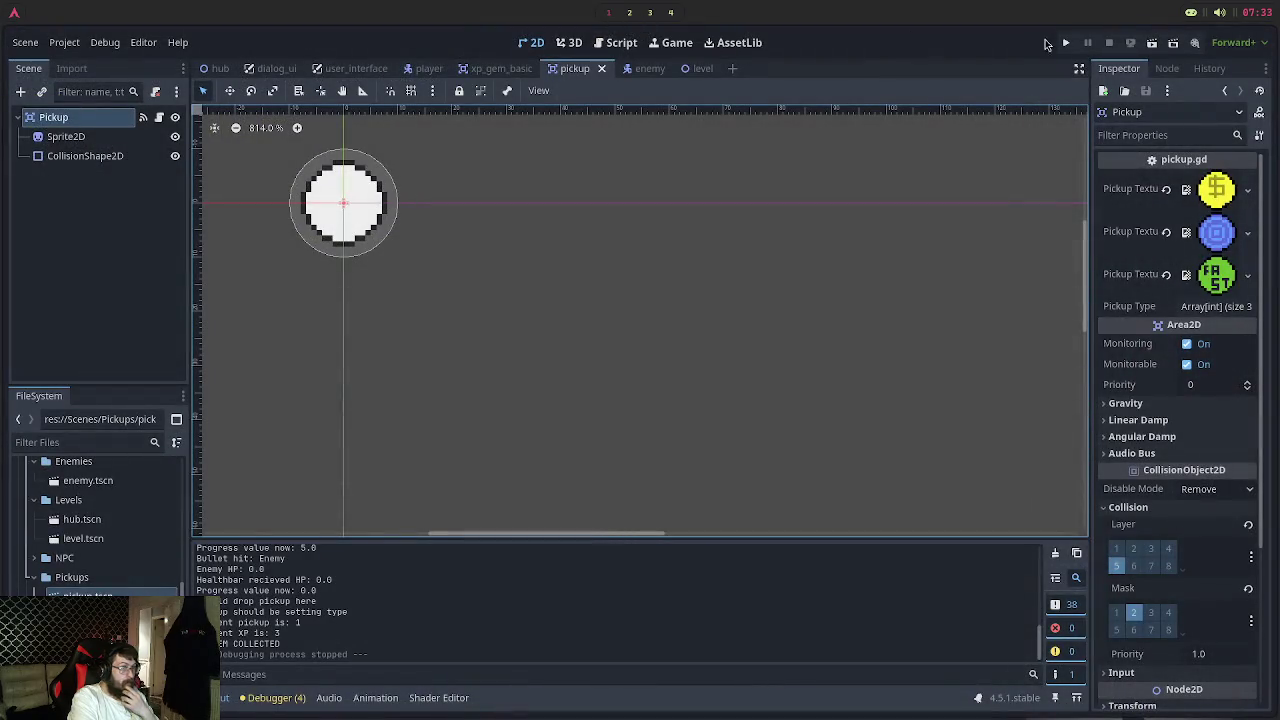
Review the Pickup node's signal list in the Node panel
left_click(1160, 69)
left_click(1130, 92)
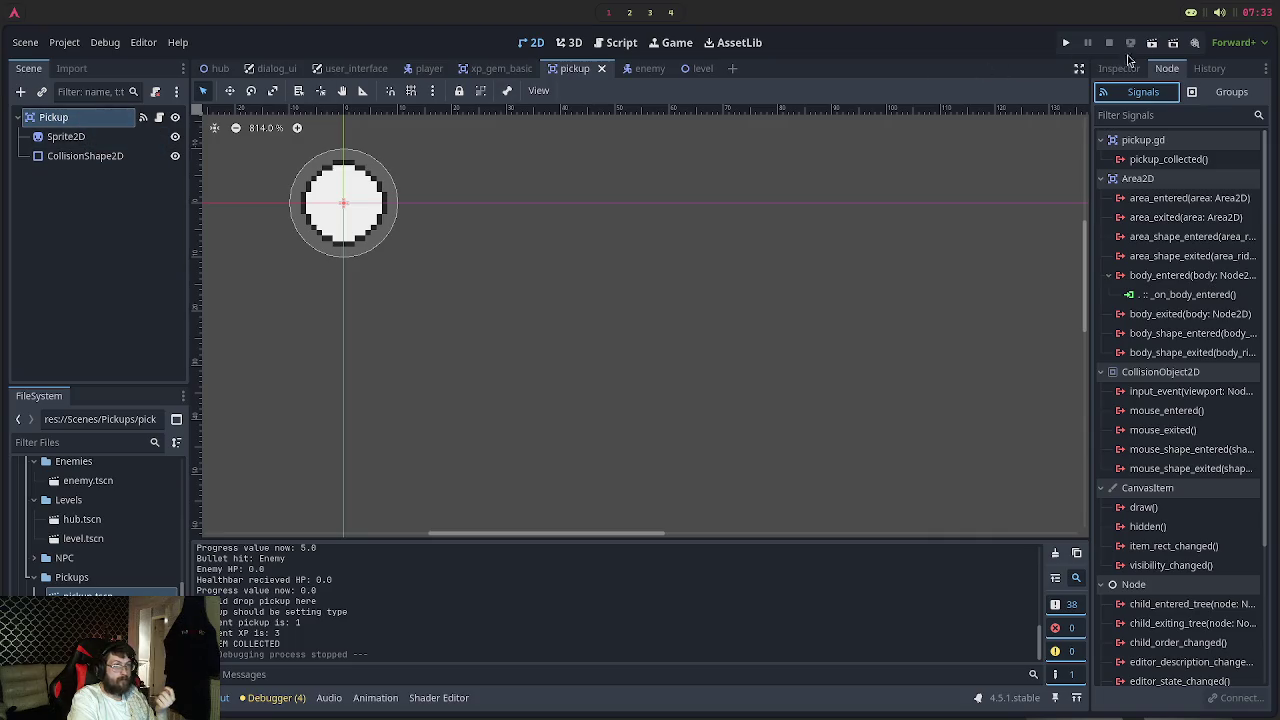
left_click(1120, 67)
Enable collision mask layer 2 on the Pickup, checking it against the xp_gem_basic scene
scroll(1135, 420, "down", 5)
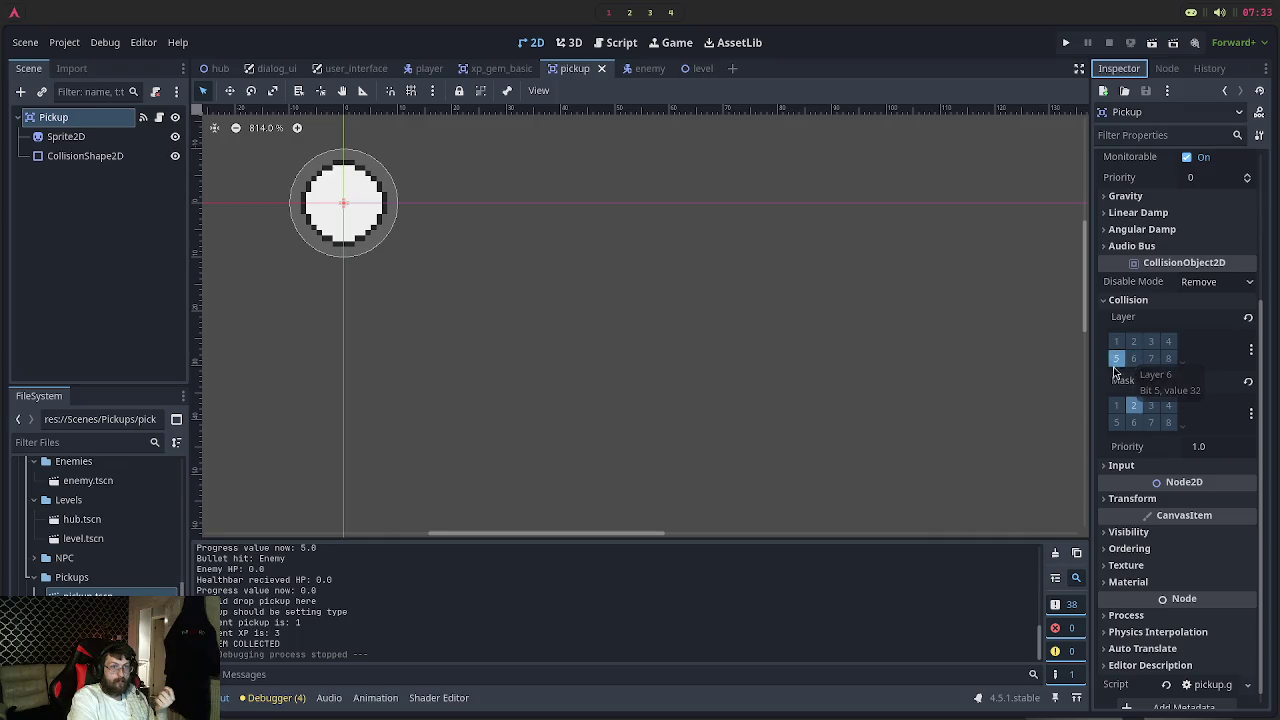
left_click(1133, 406)
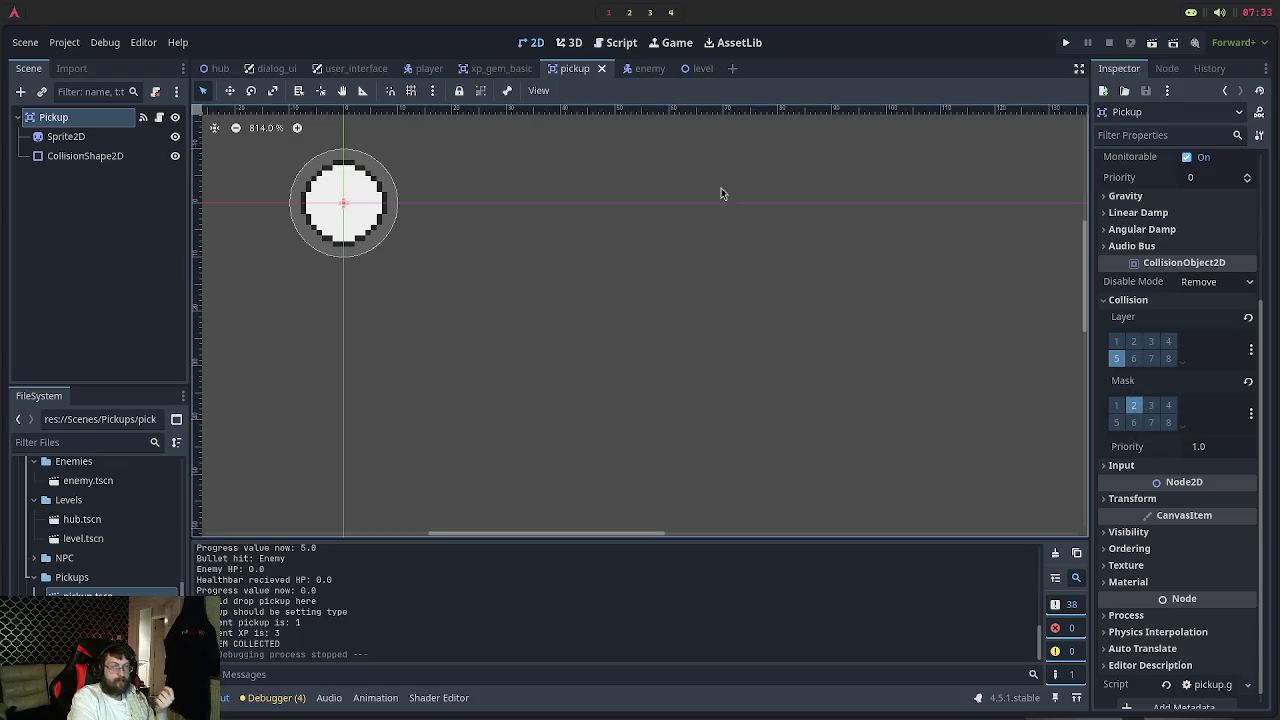
left_click(500, 68)
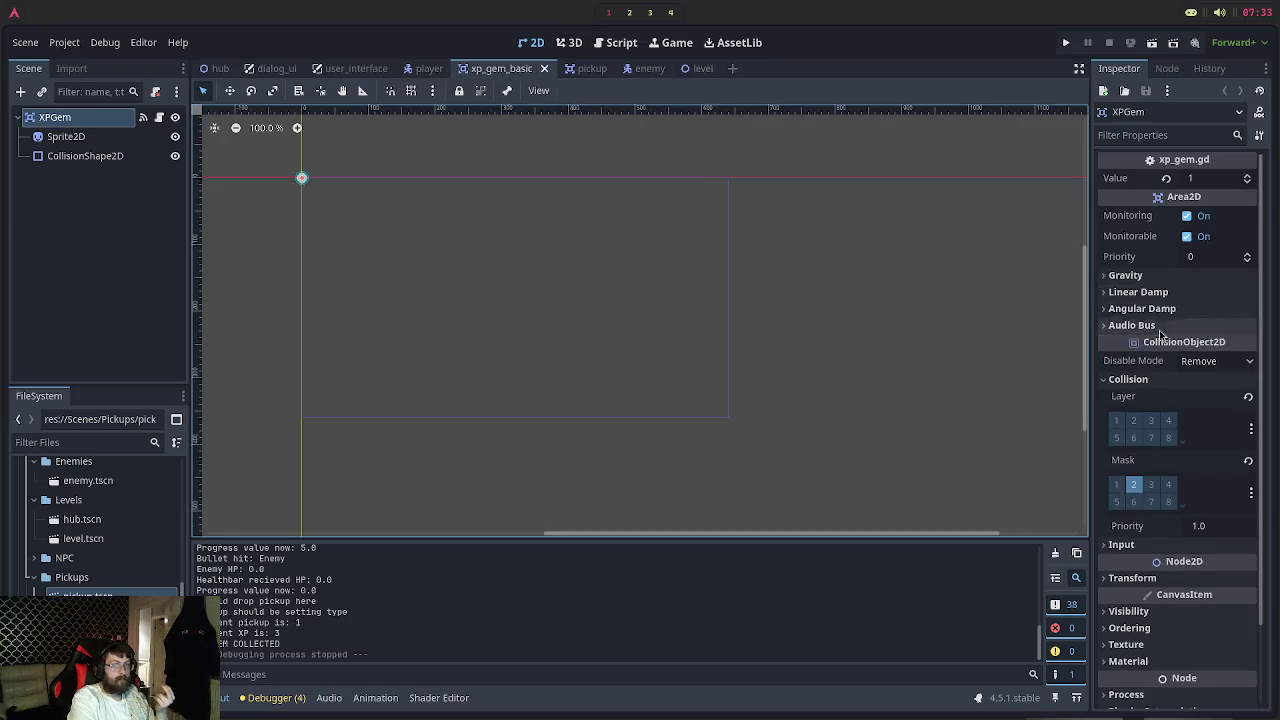
left_click(592, 69)
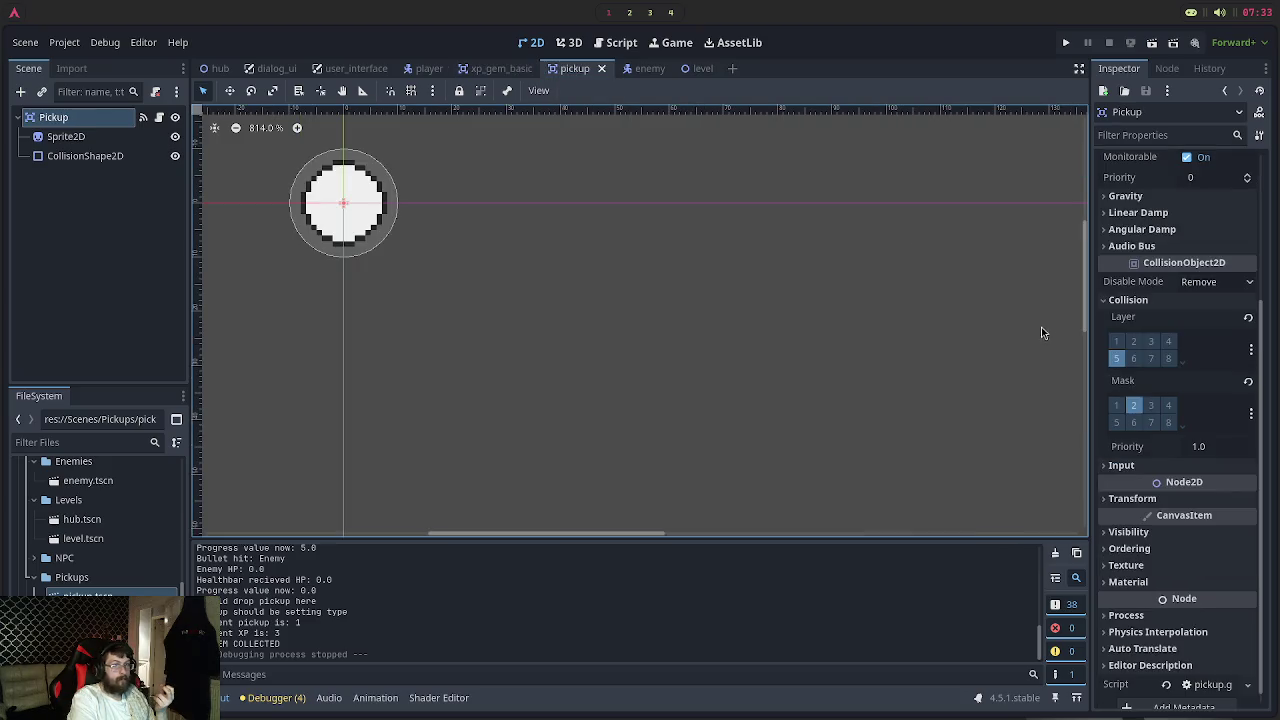
Save the pickup scene and launch the game from the title menu
key("ctrl+s")
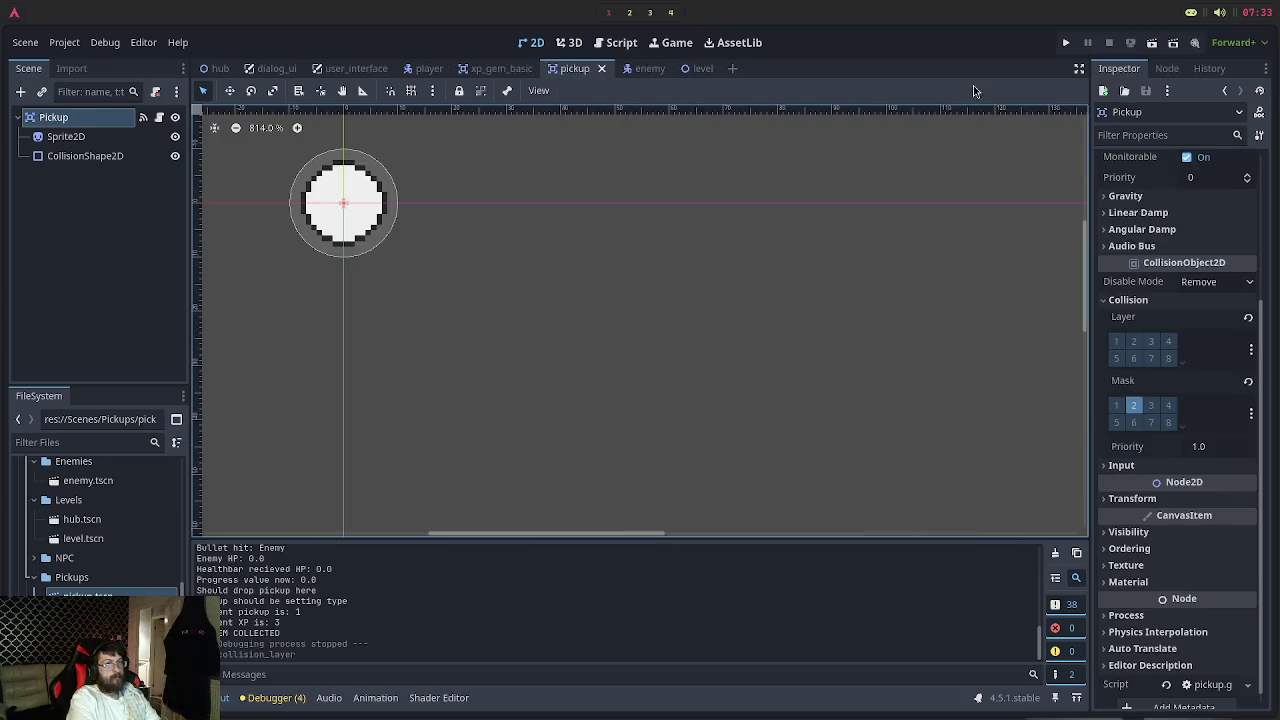
left_click(1066, 43)
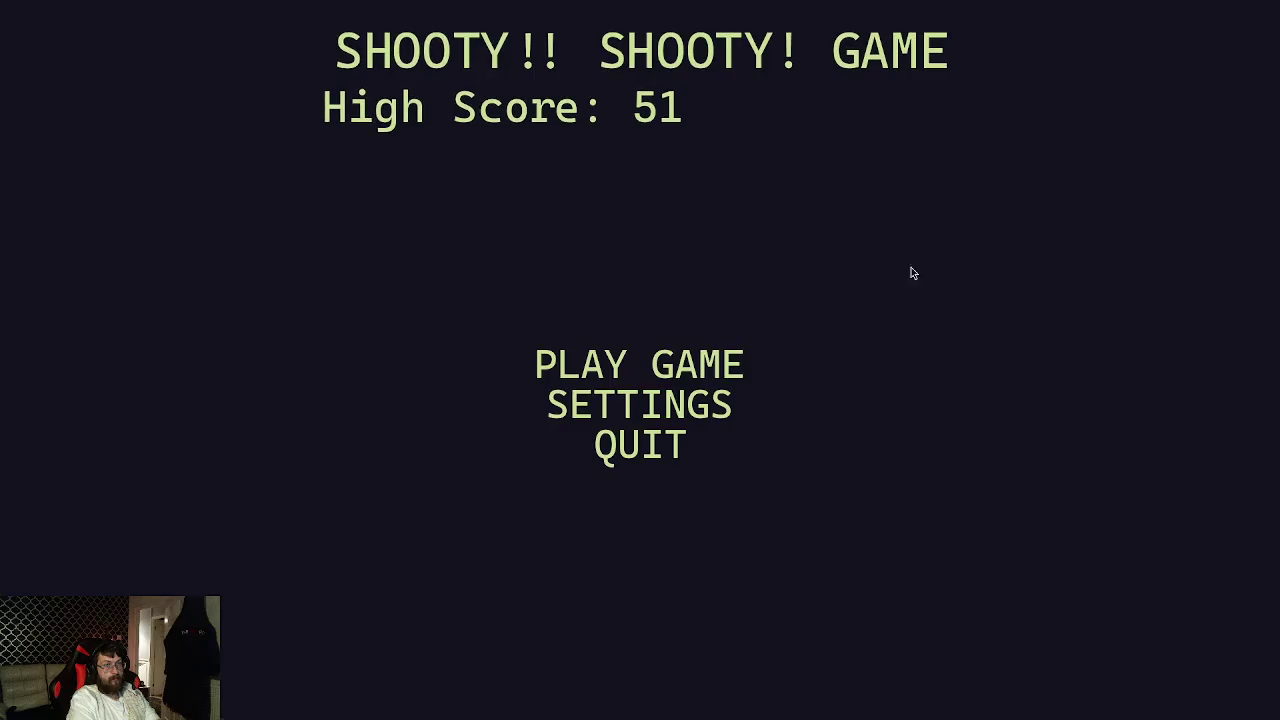
left_click(697, 368)
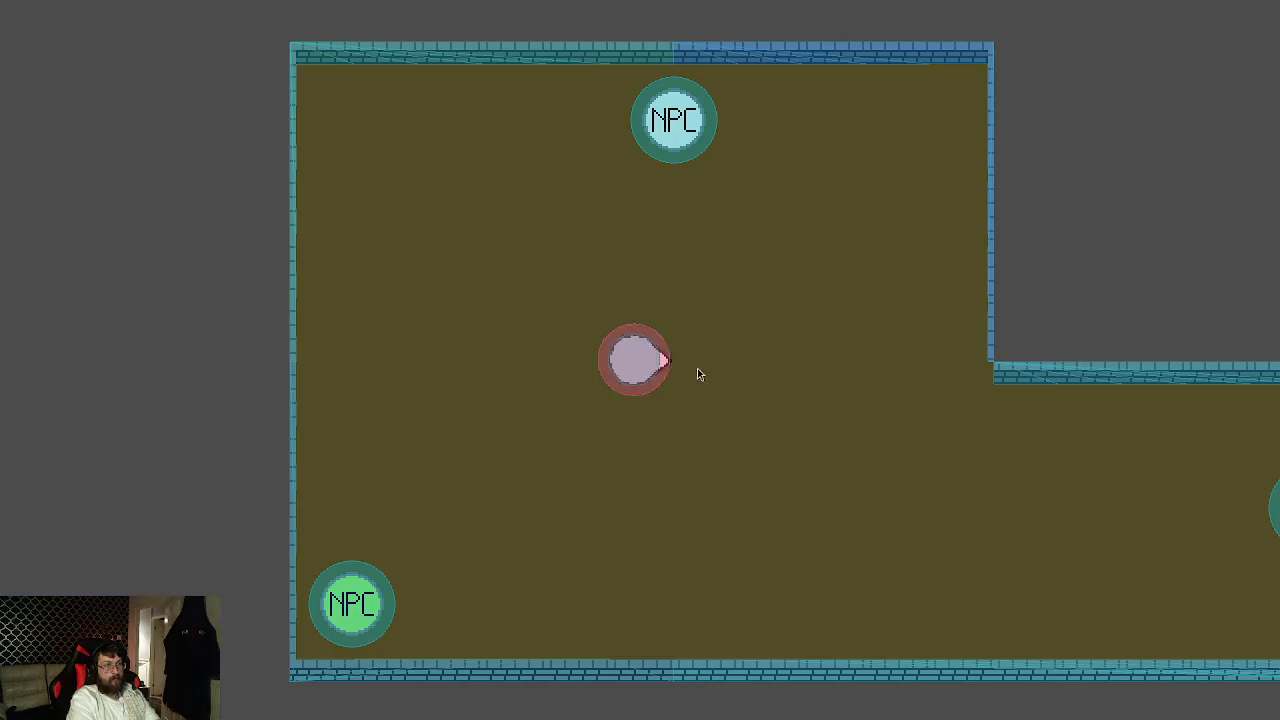
Talk to the NPC to begin level 1 and move into the arena
key("a")
key("s")
key("e")
key("d")
key("w")
key("a")
key("s")
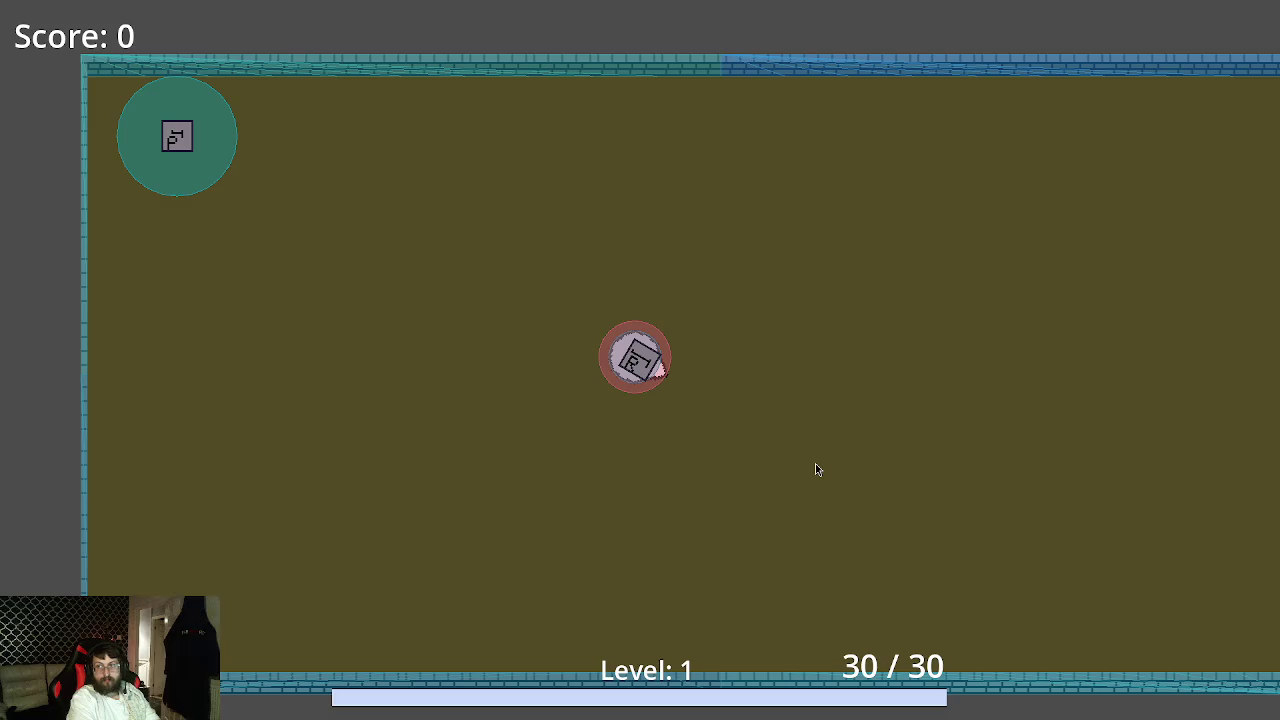
Shoot the first approaching enemy and move around its dropped blue orb
left_click(785, 548)
key("s")
key("d")
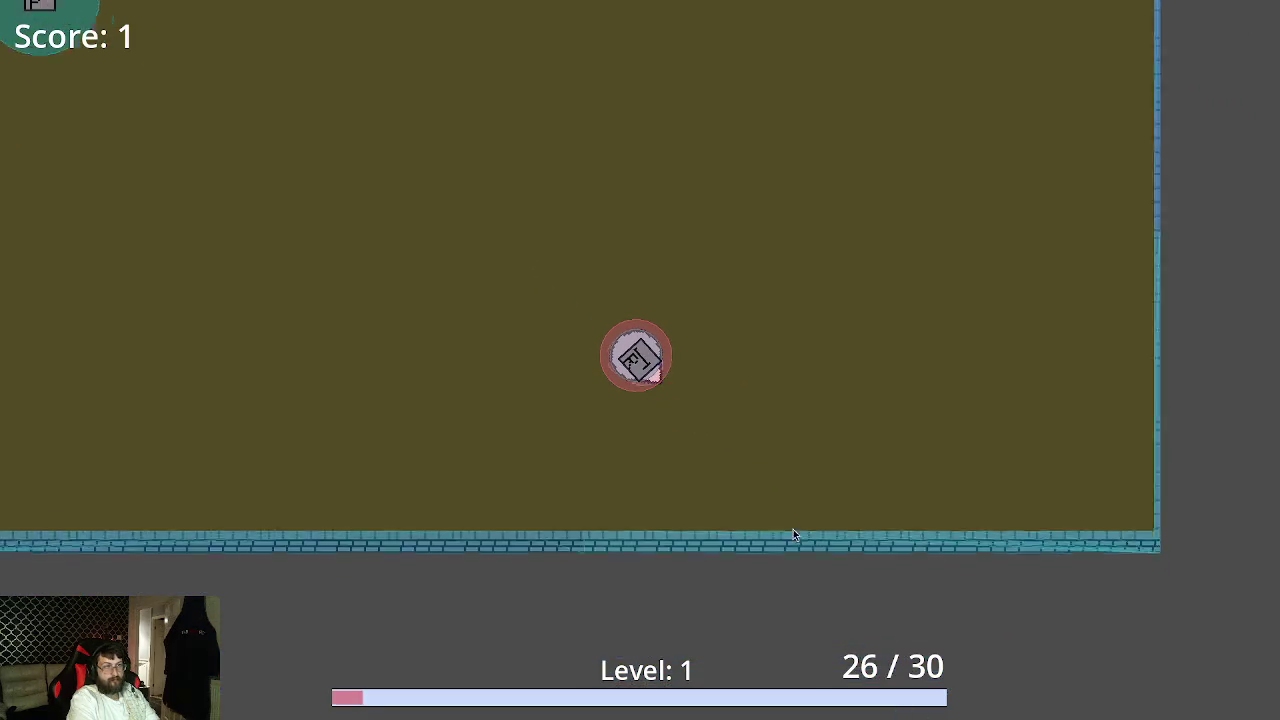
key("a")
key("d")
key("a")
key("w")
key("d")
key("s")
key("a")
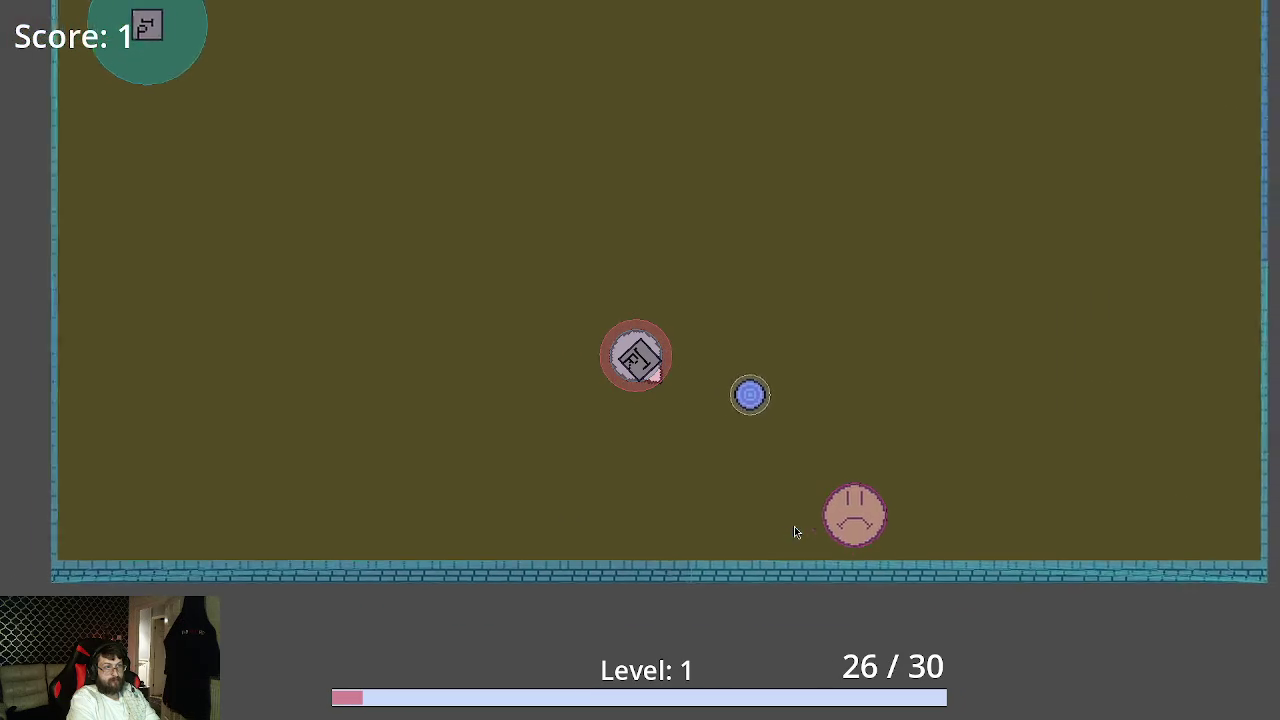
Shoot the next enemy, collect the orbs to reach Score 2, and stop the game with F8
left_click(794, 526)
key("s")
key("w")
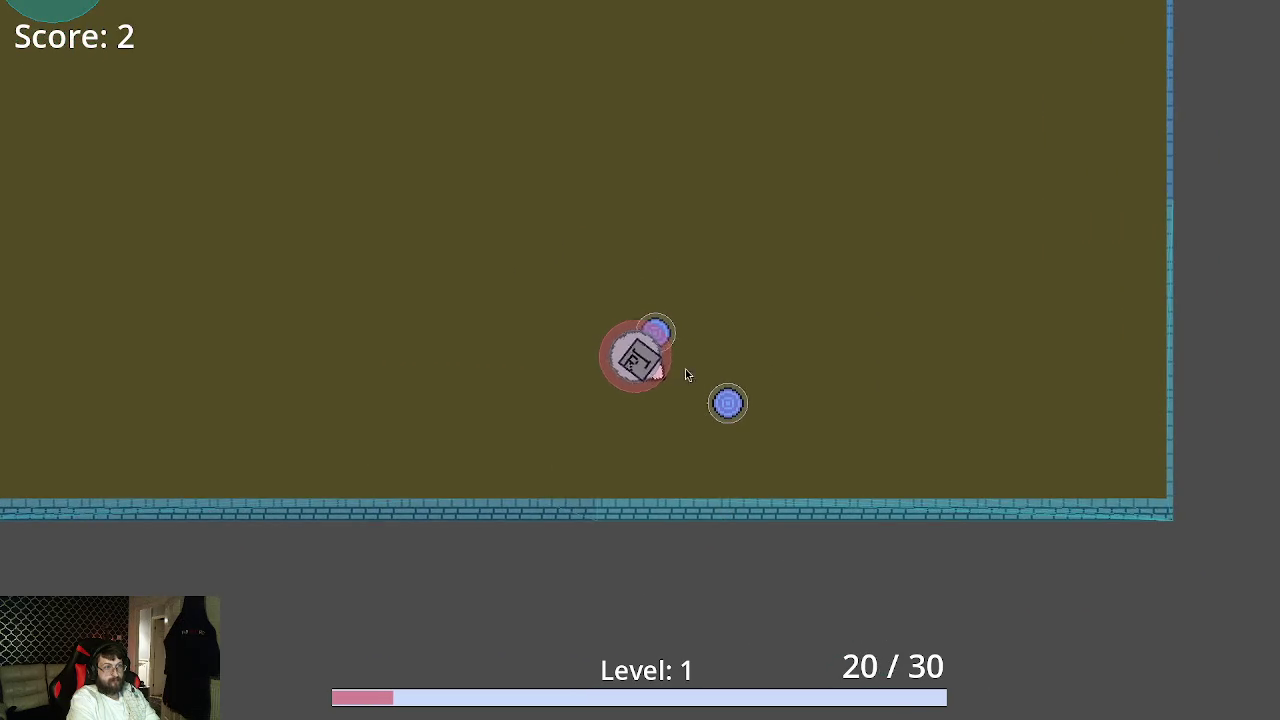
key("F8")
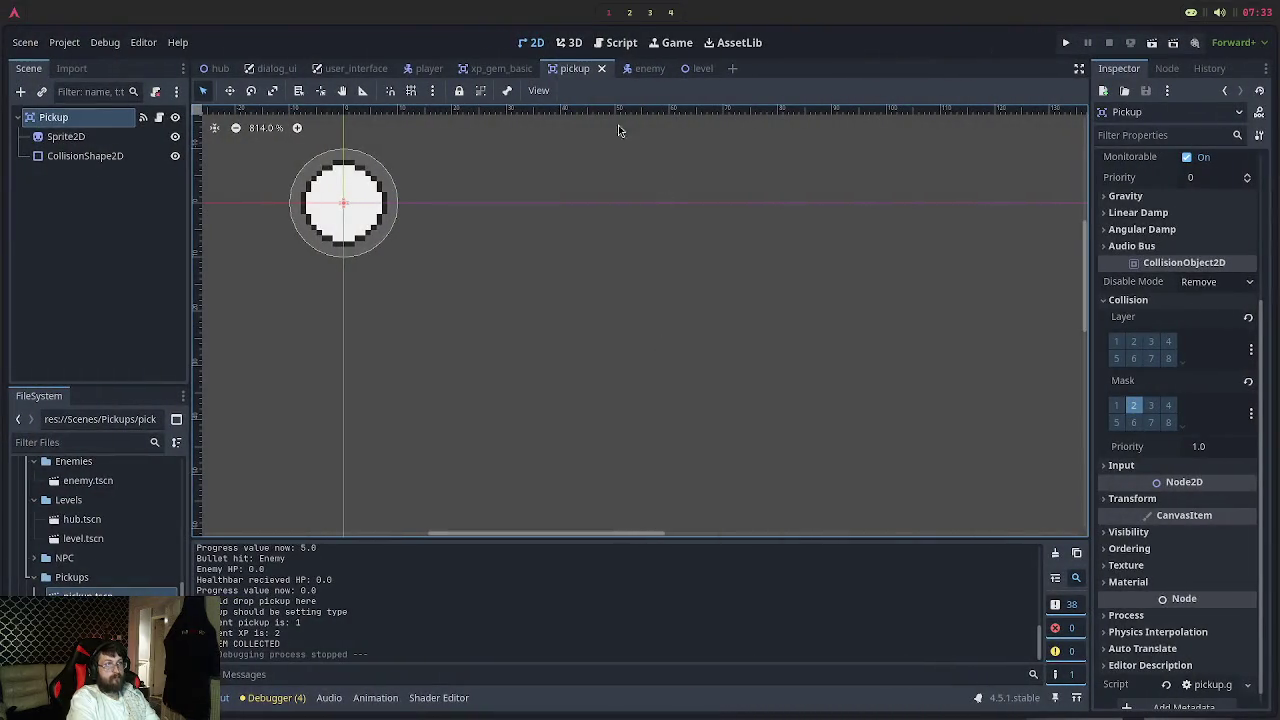
Flip between xp_gem_basic and pickup, then open xp_gem_double and select its XPGem root node
left_click(497, 69)
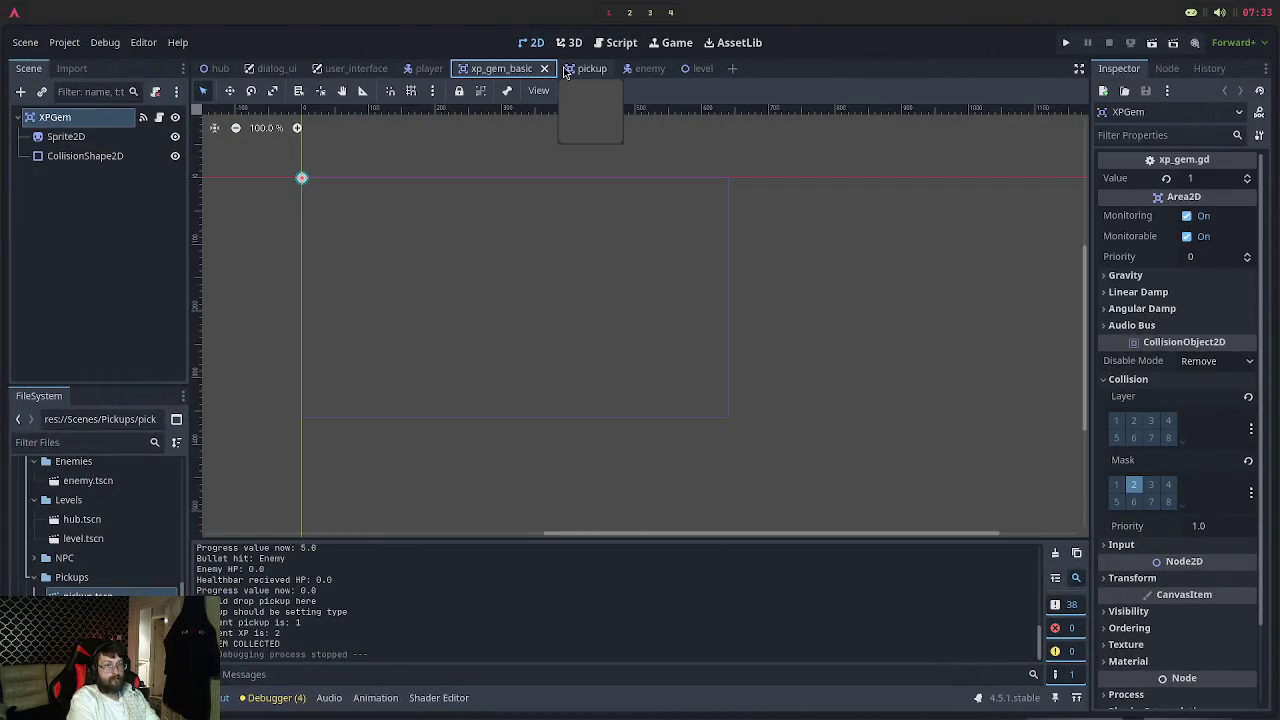
left_click(567, 69)
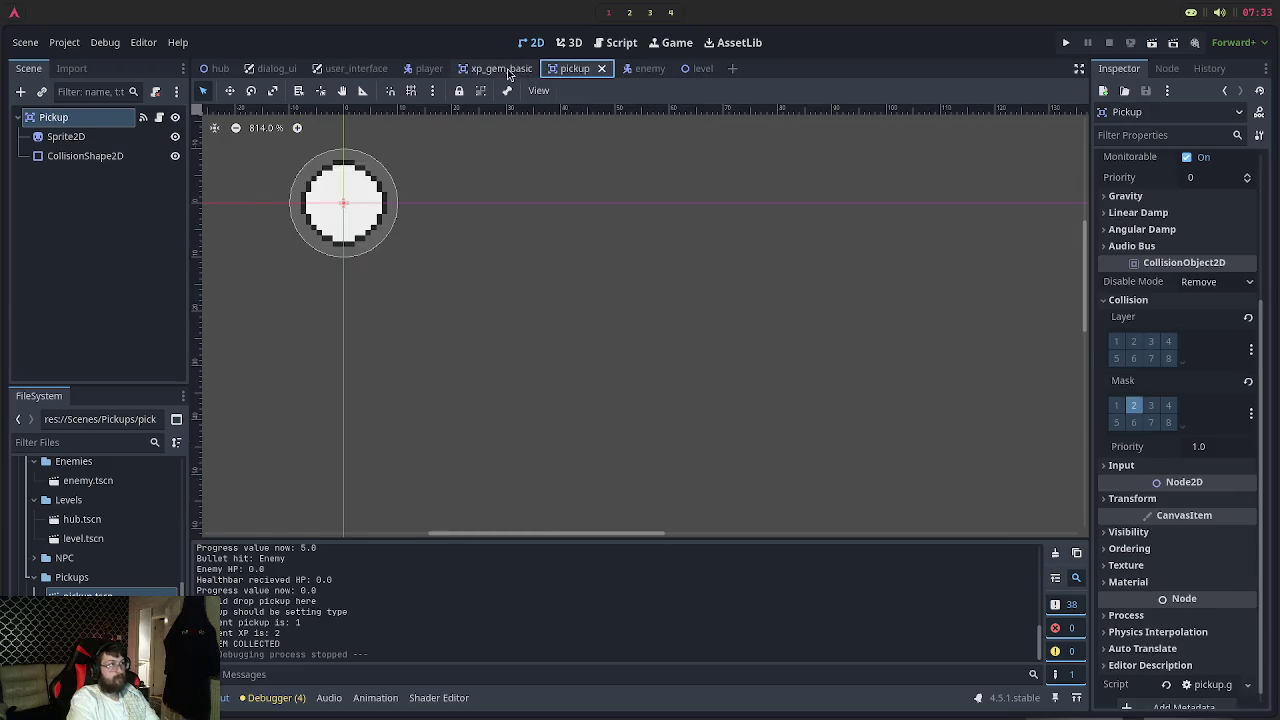
left_click(505, 69)
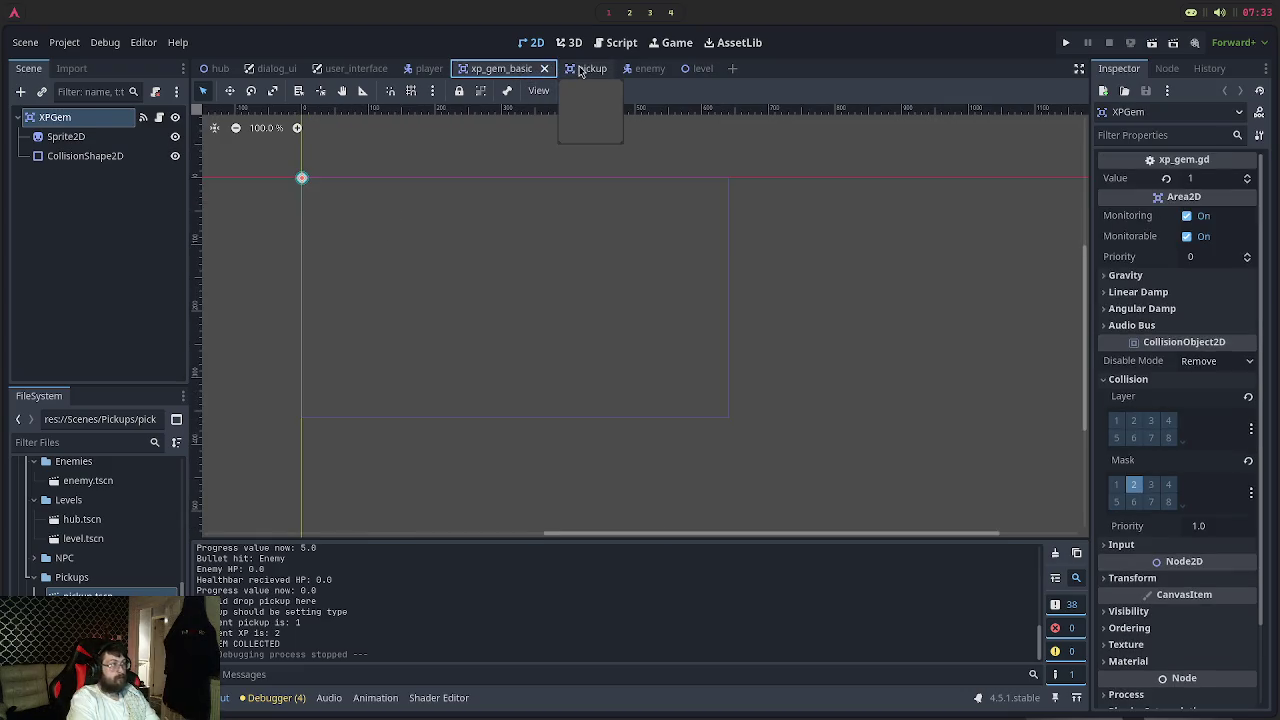
key("ctrl+shift+t")
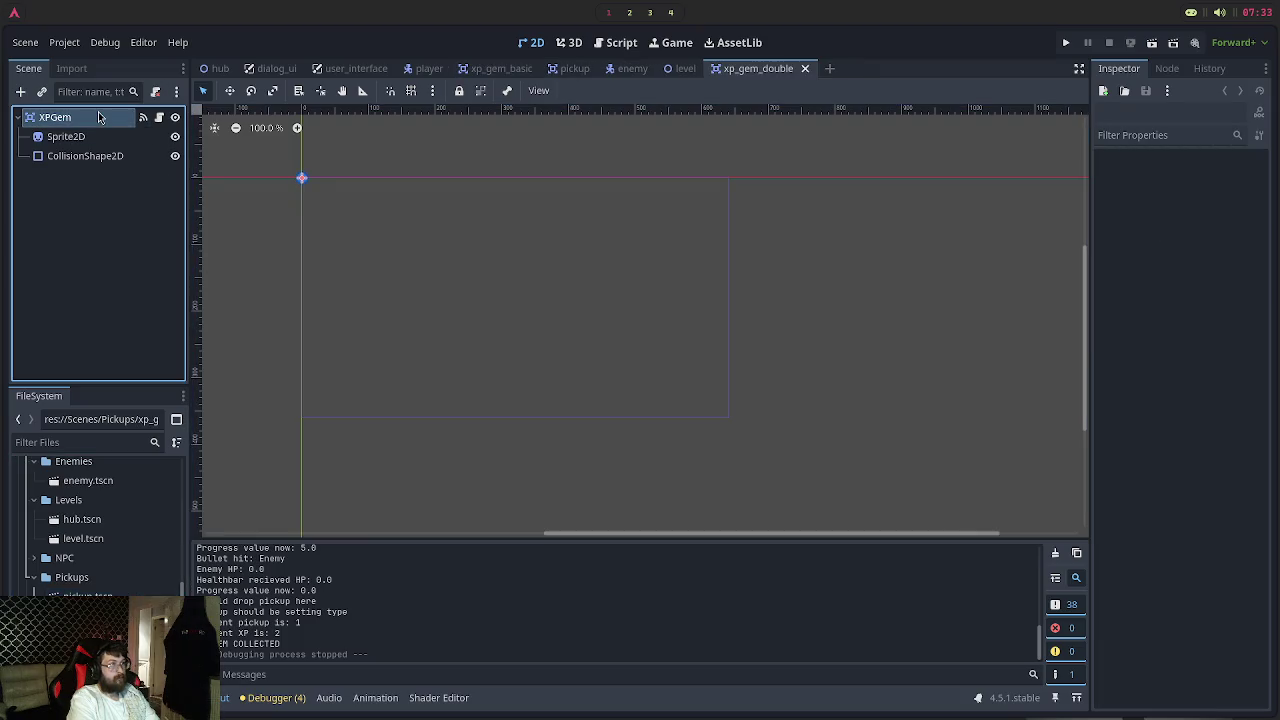
left_click(98, 117)
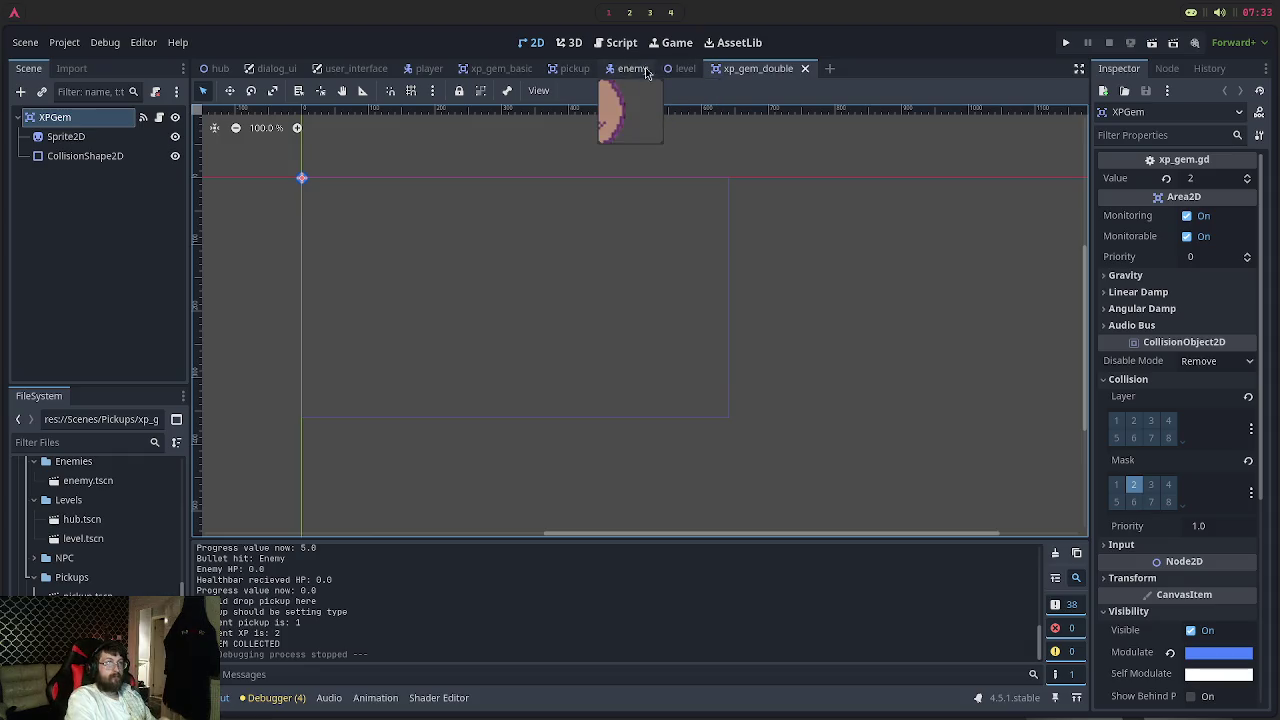
Make the pickup's collision mask detect the Players layer
left_click(573, 75)
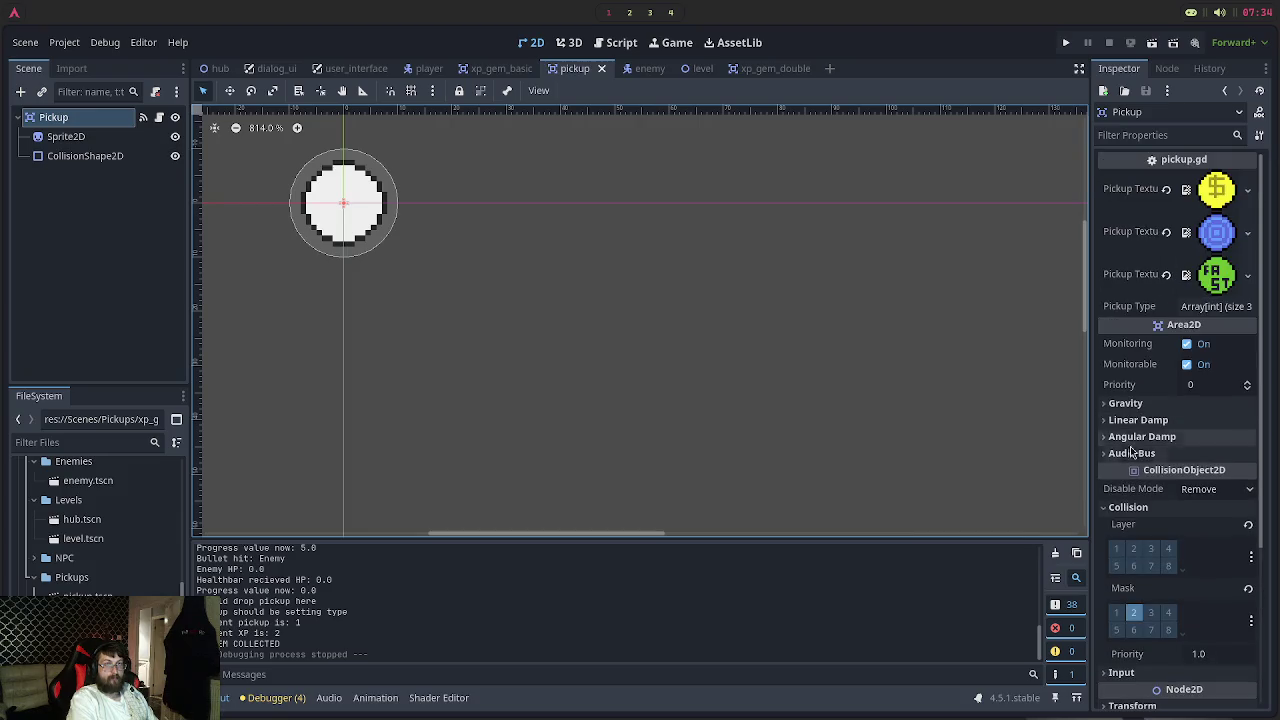
scroll(1125, 445, "down", 3)
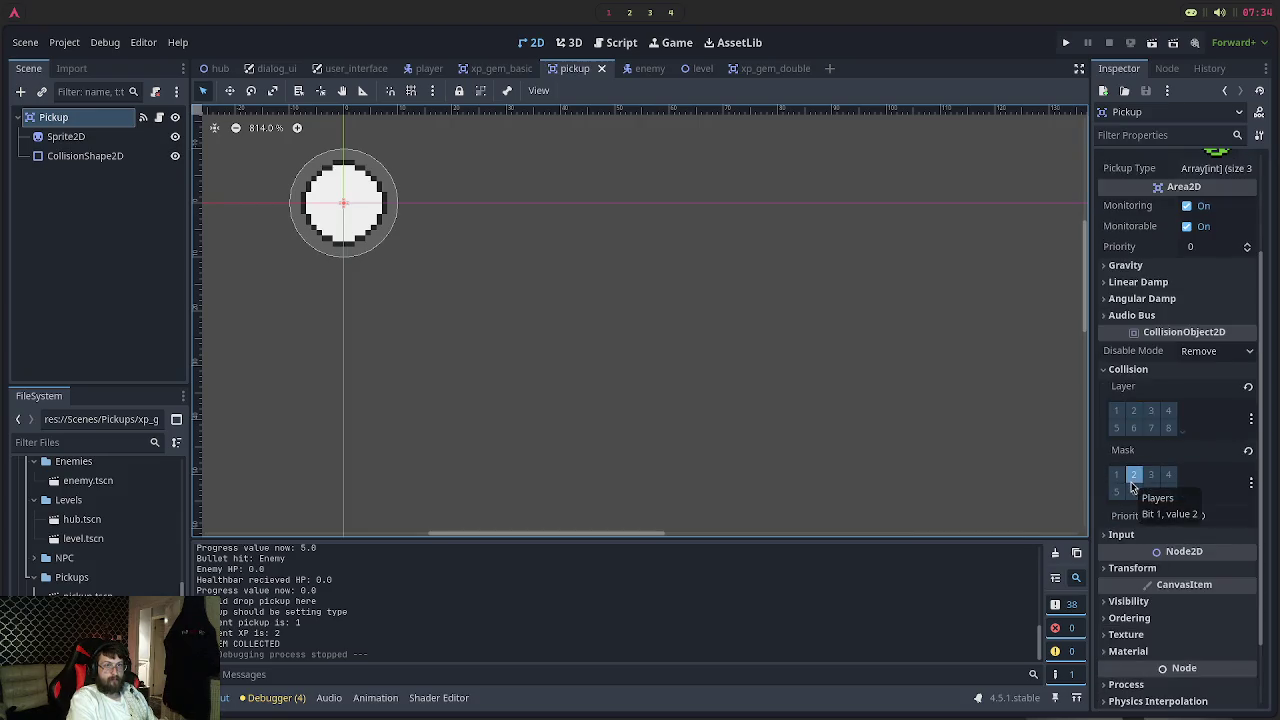
left_click(1133, 477)
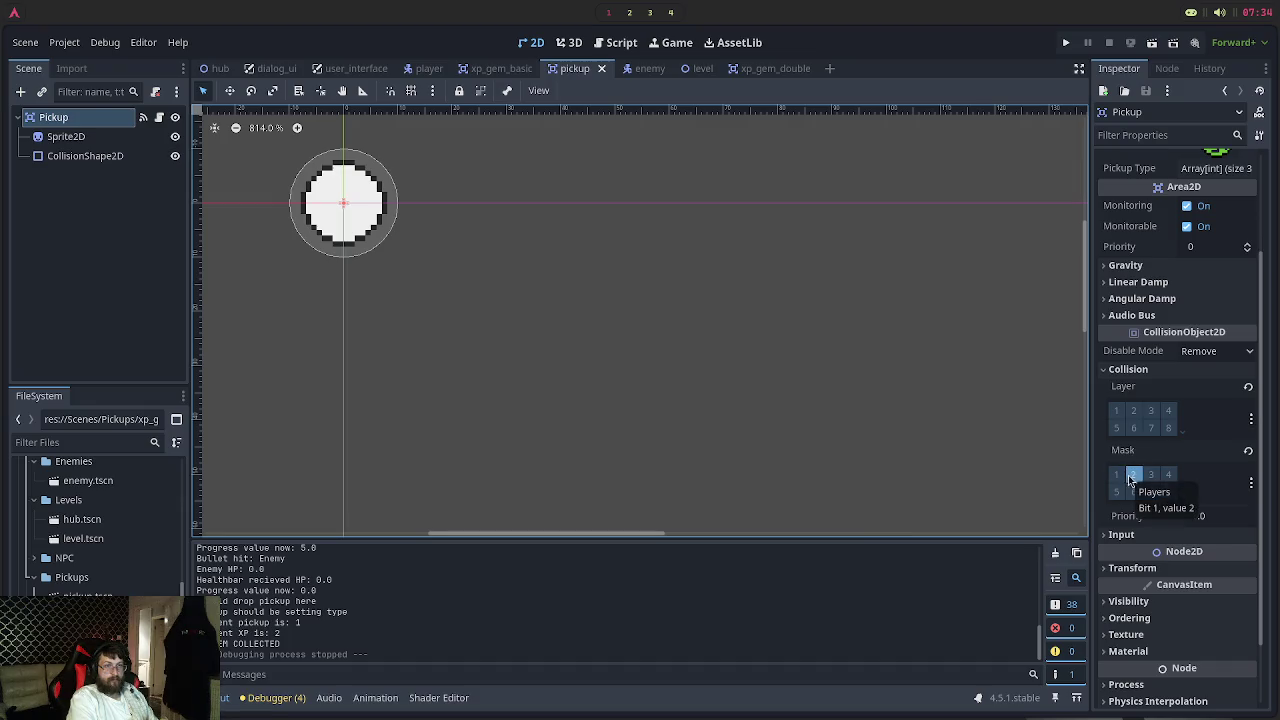
Compare the pickup's Inspector settings against xp_gem_double and xp_gem_basic
left_click(771, 69)
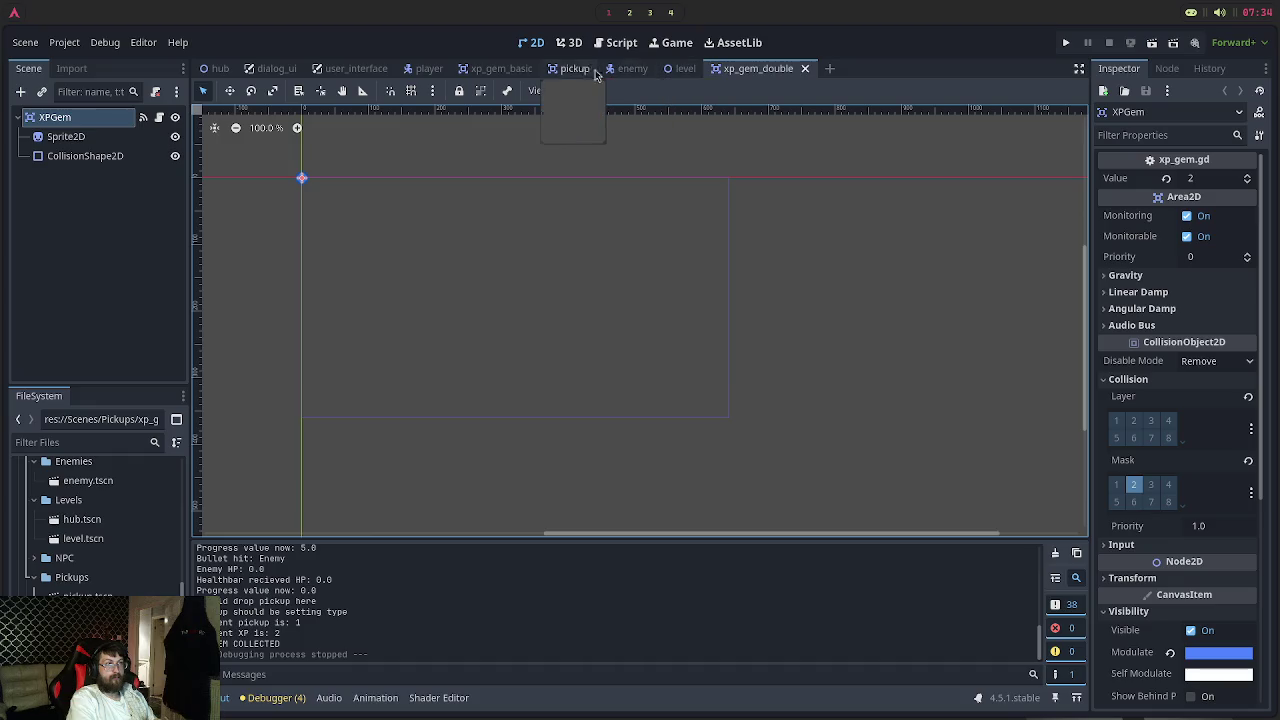
left_click(499, 73)
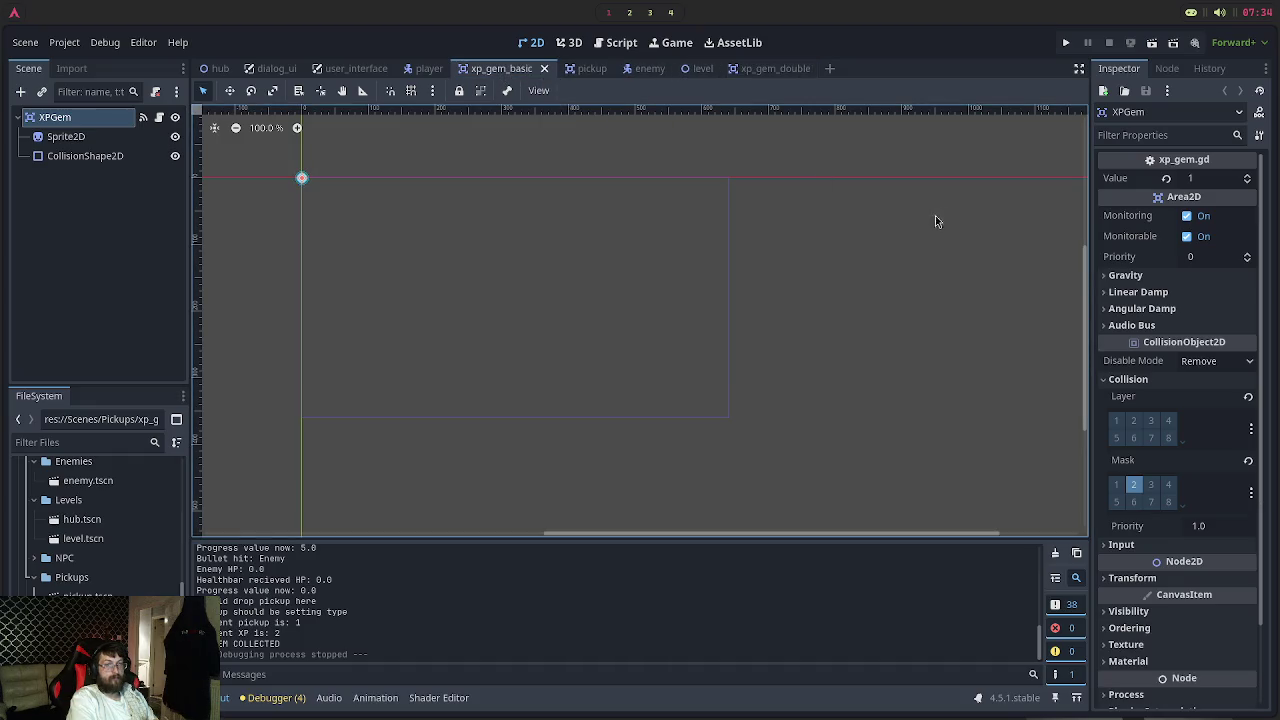
scroll(483, 177, "up", 4)
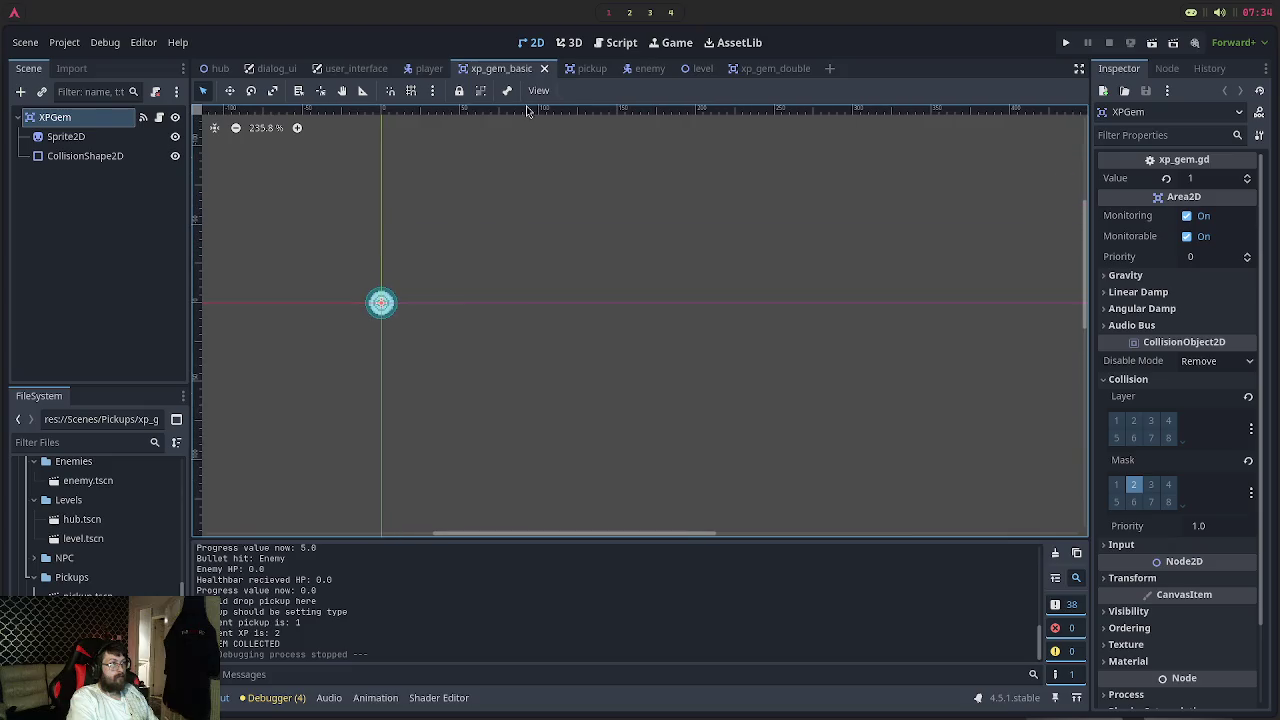
left_click(580, 70)
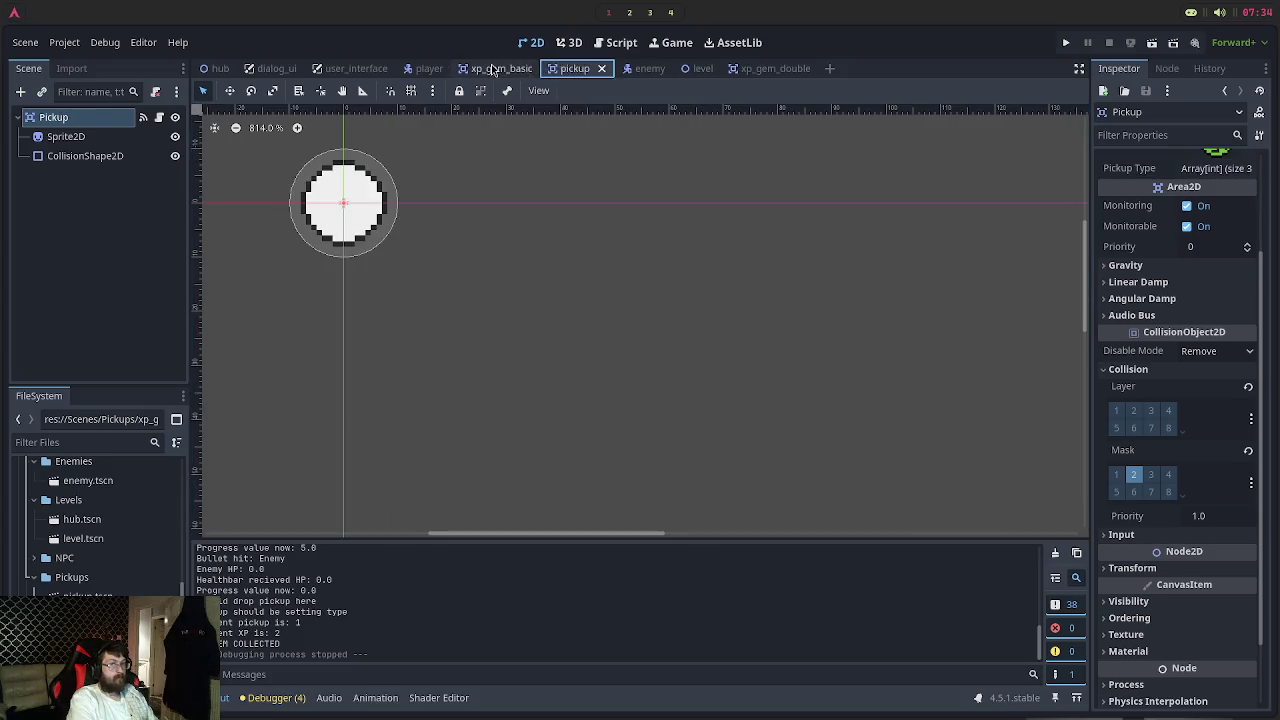
left_click(493, 68)
left_click(575, 68)
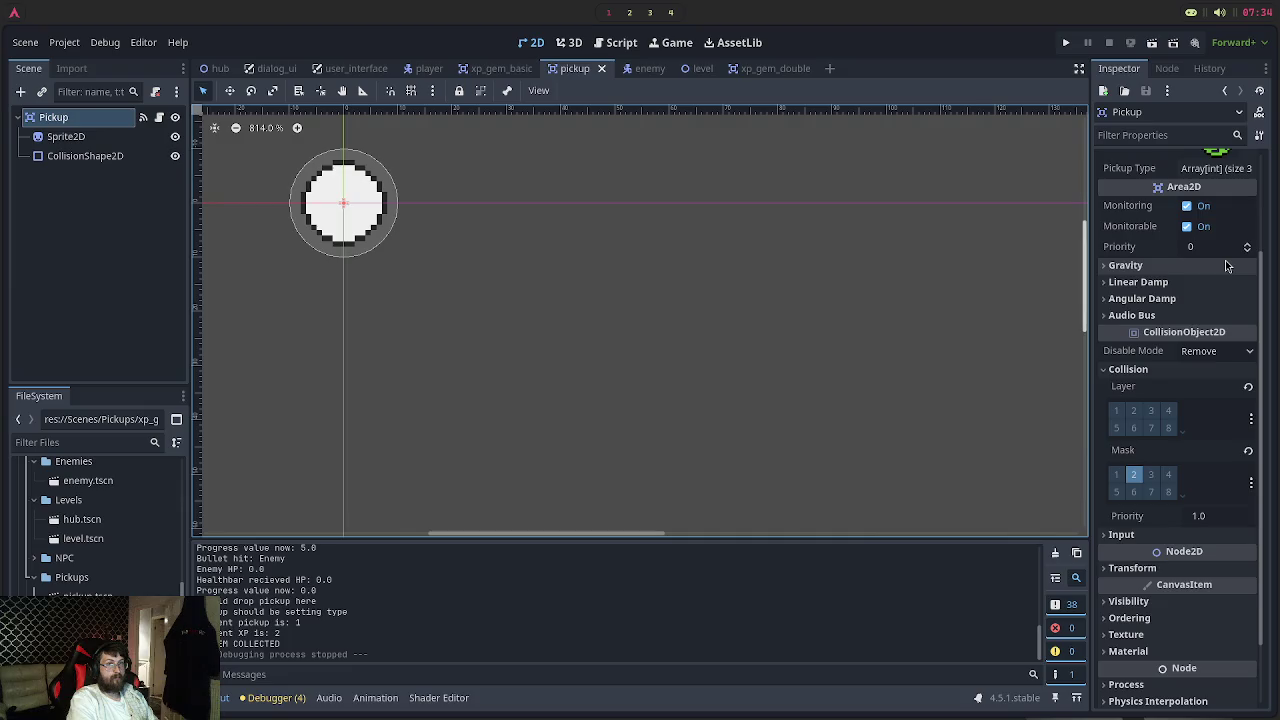
scroll(1227, 265, "down", 2)
Keep cross-checking pickup against xp_gem_basic, finishing on the xp_gem_basic scene
left_click(490, 70)
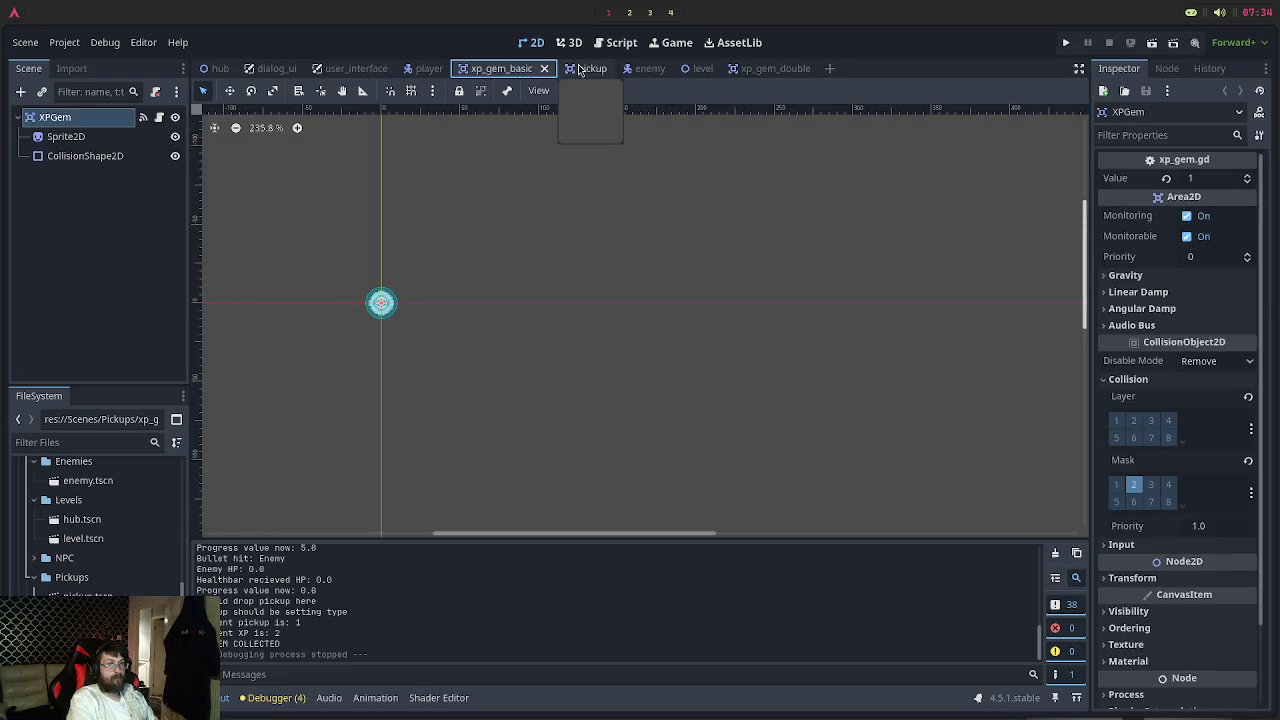
left_click(580, 68)
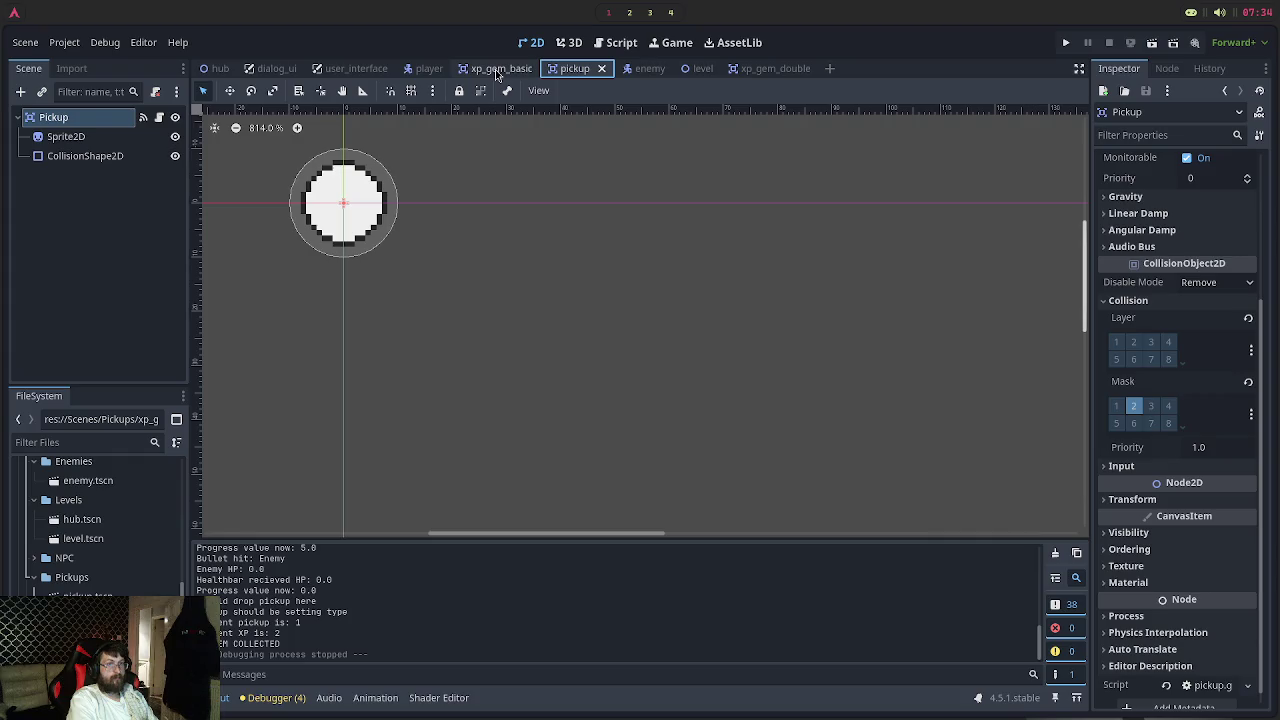
left_click(497, 70)
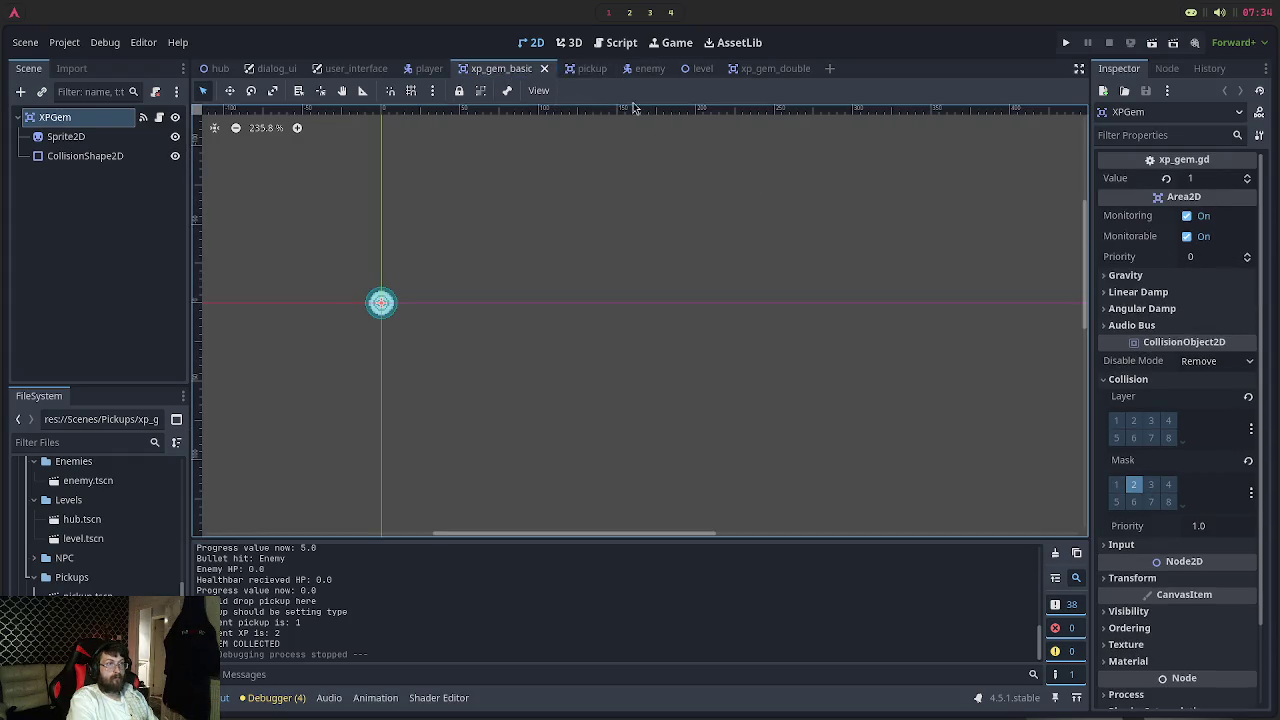
left_click(588, 72)
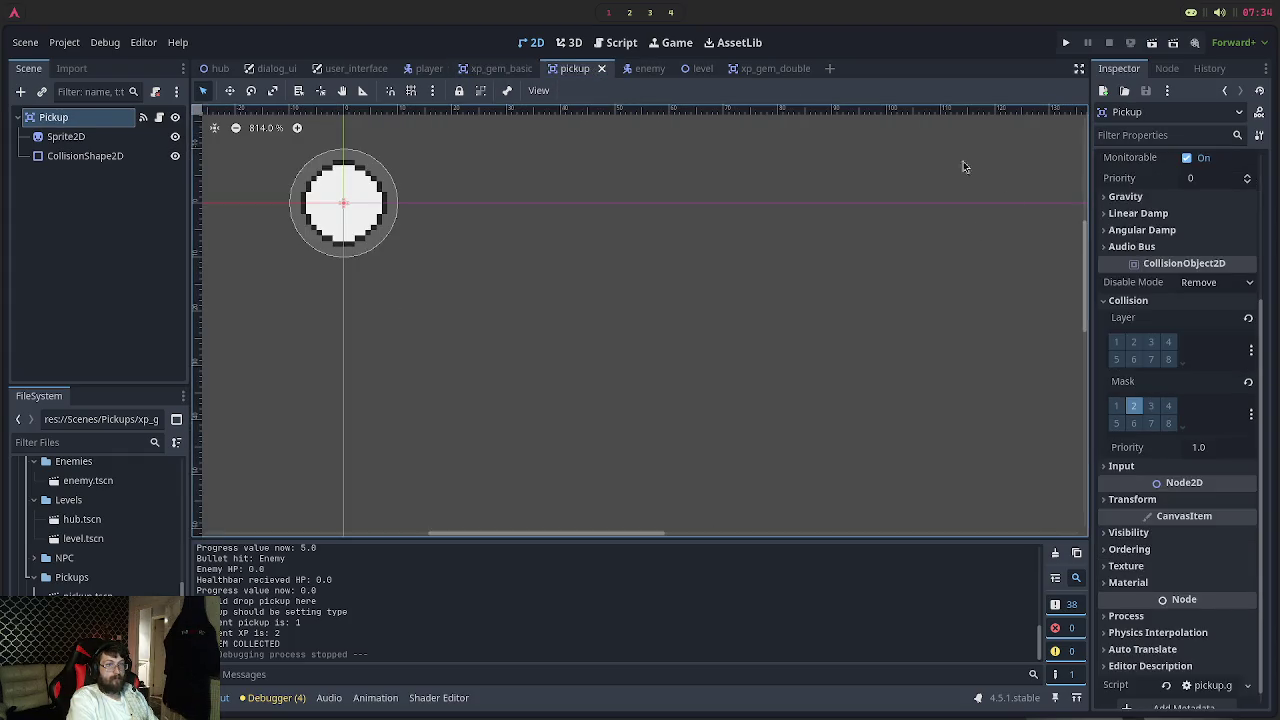
scroll(1188, 353, "down", 1)
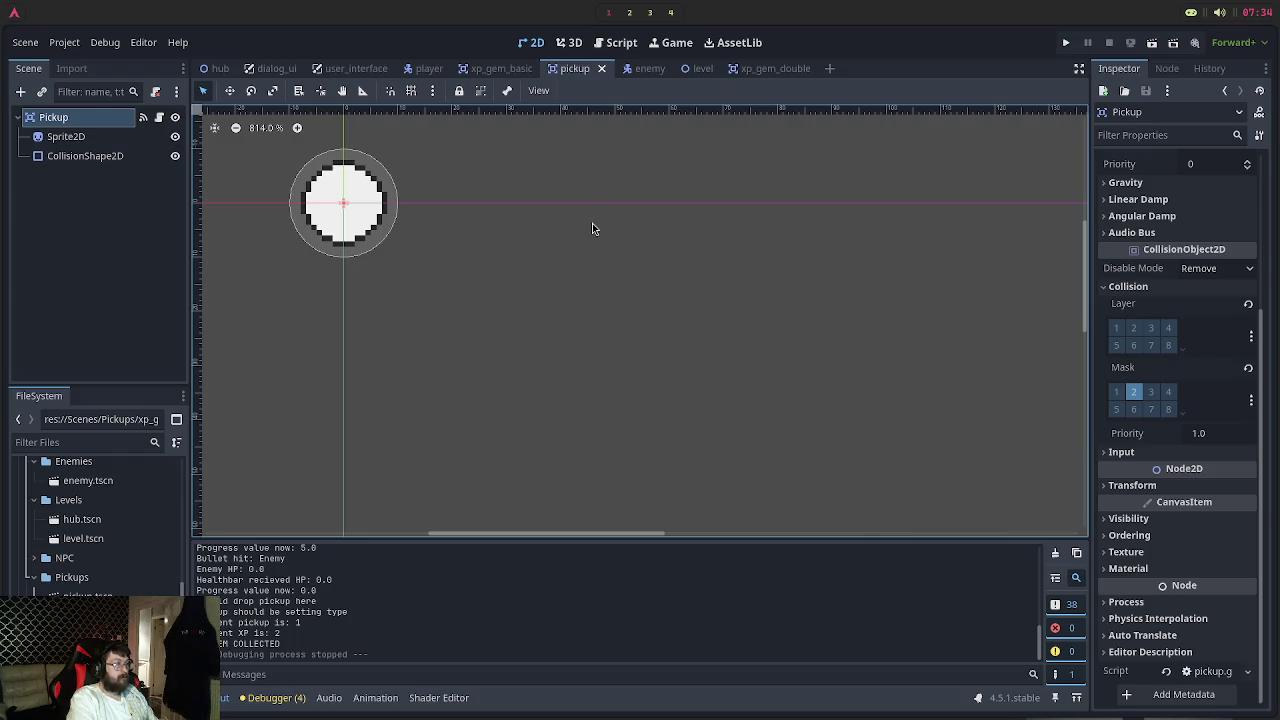
left_click(510, 68)
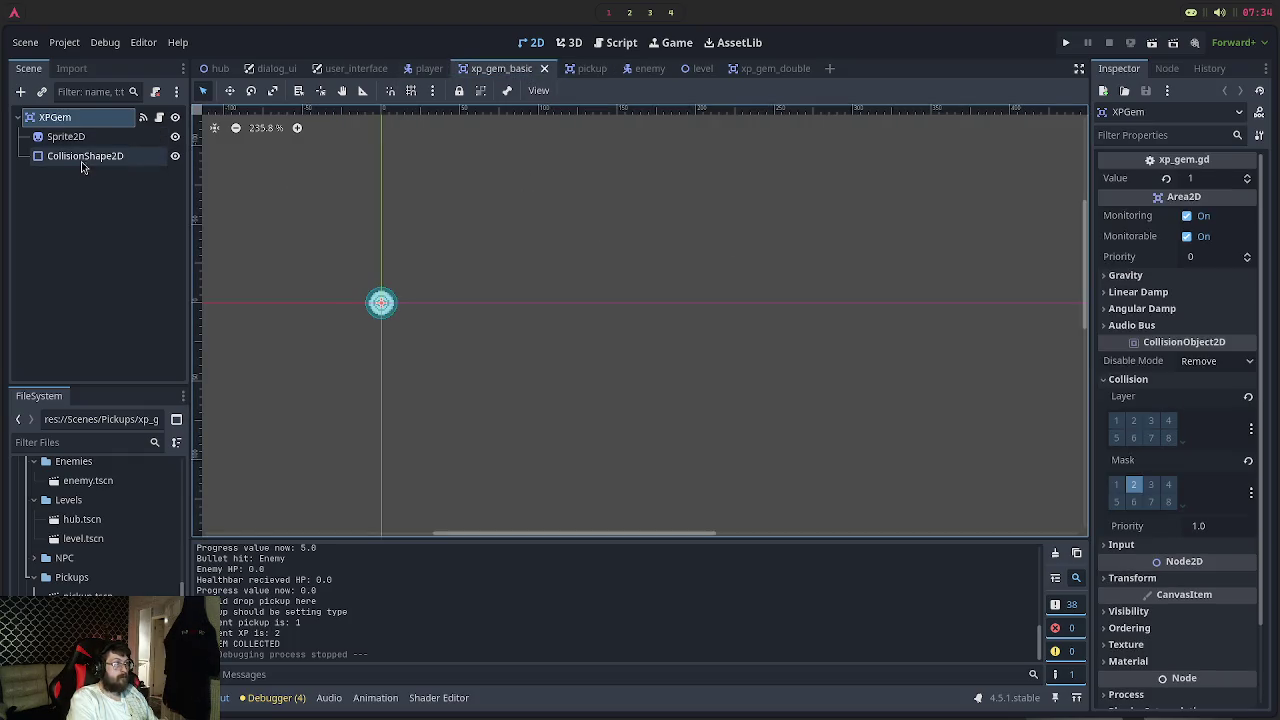
Compare the CollisionShape2D settings of the xp_gem_basic and pickup scenes
left_click(82, 158)
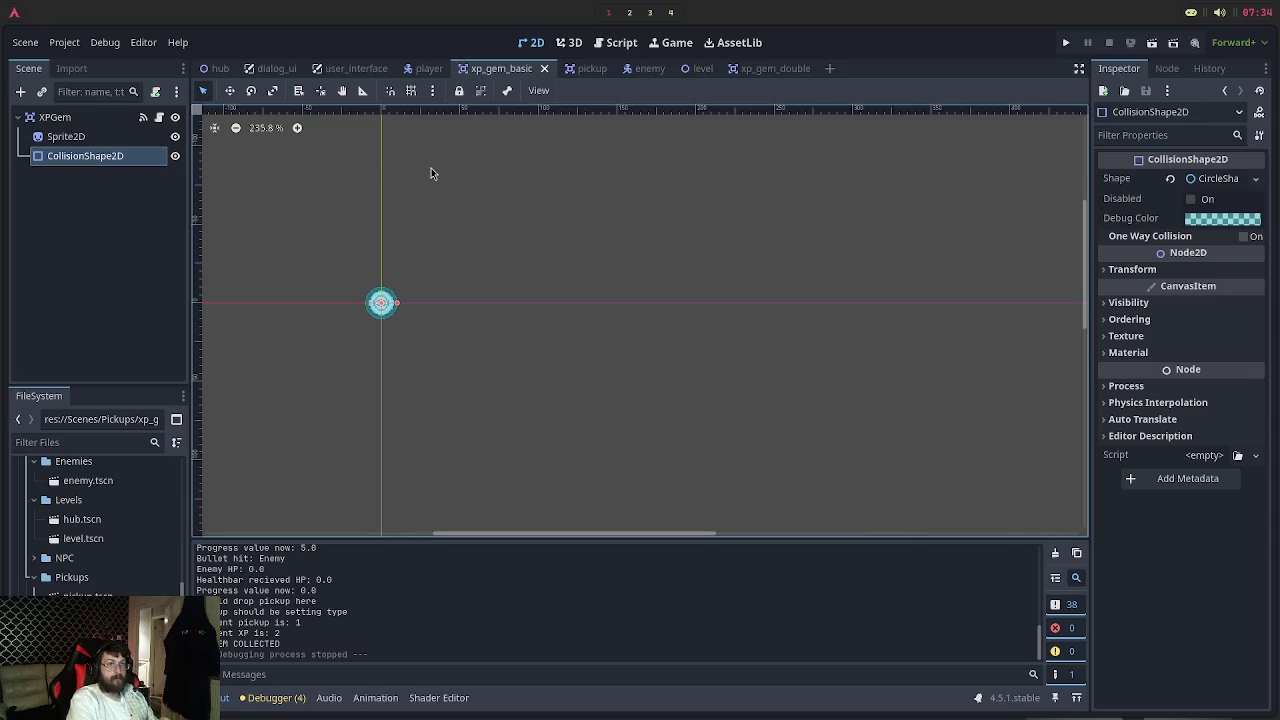
left_click(592, 70)
left_click(88, 160)
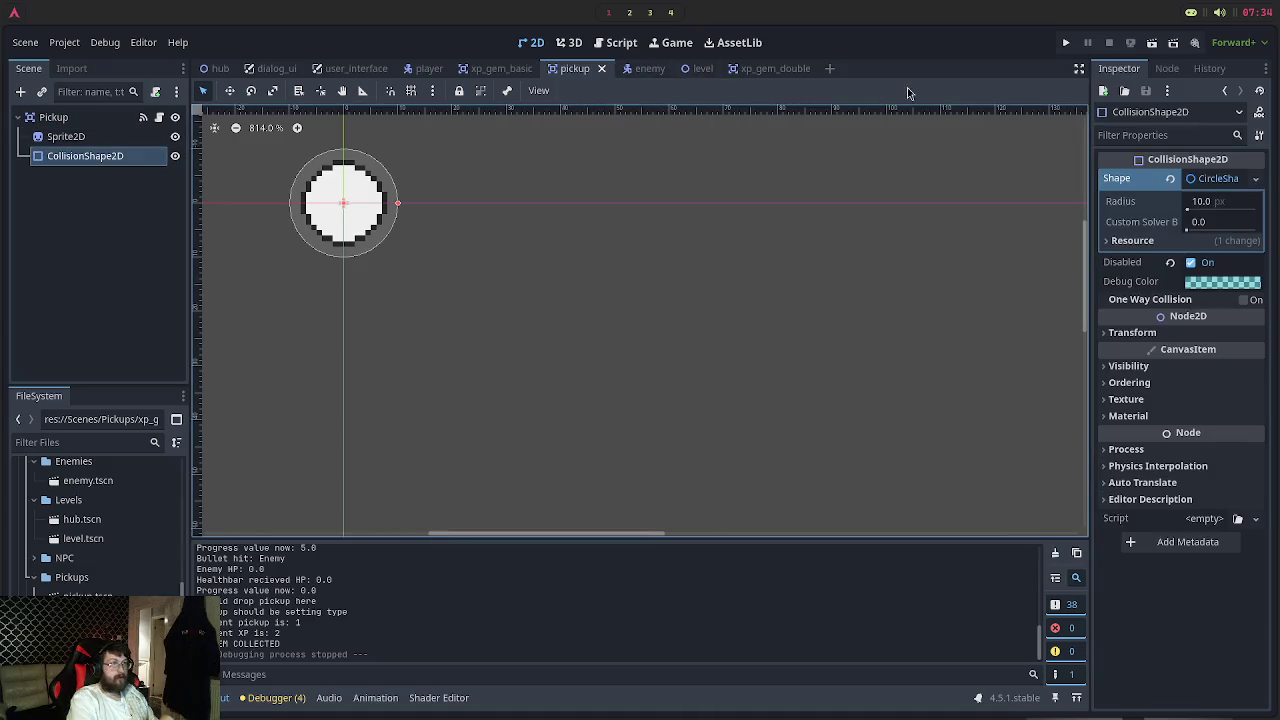
left_click(495, 68)
scroll(365, 318, "up", 5)
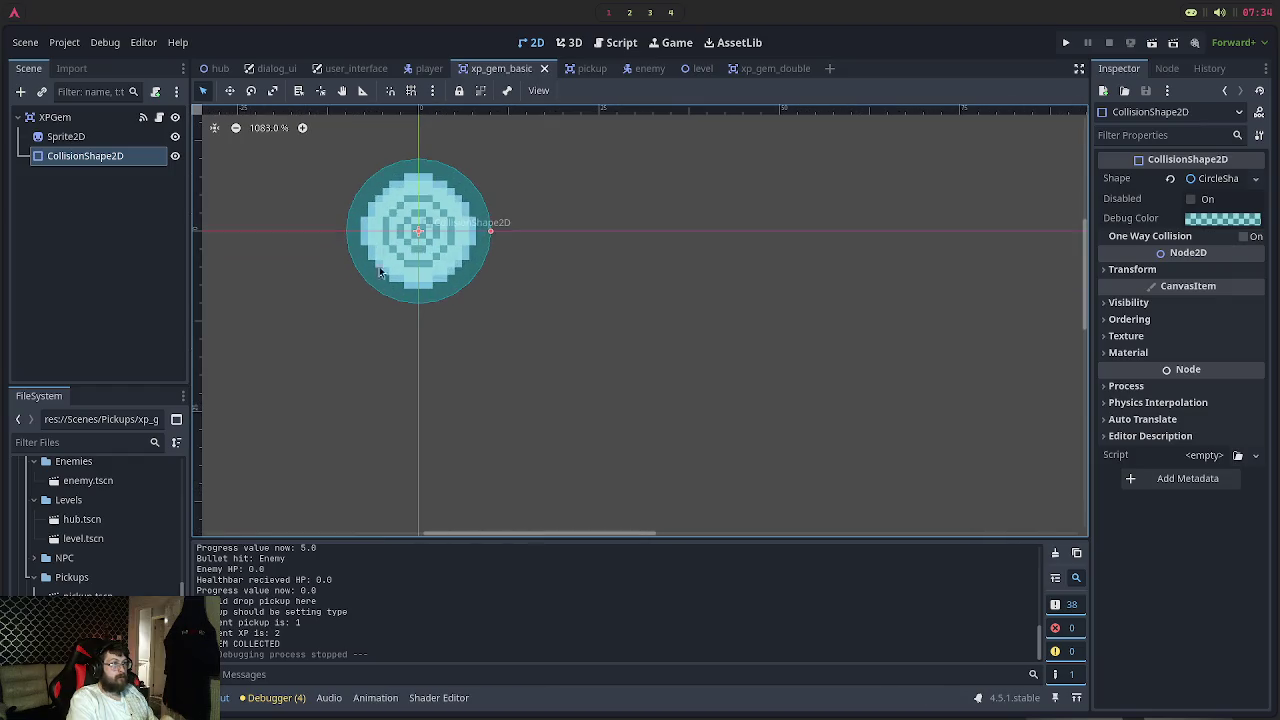
left_click(575, 68)
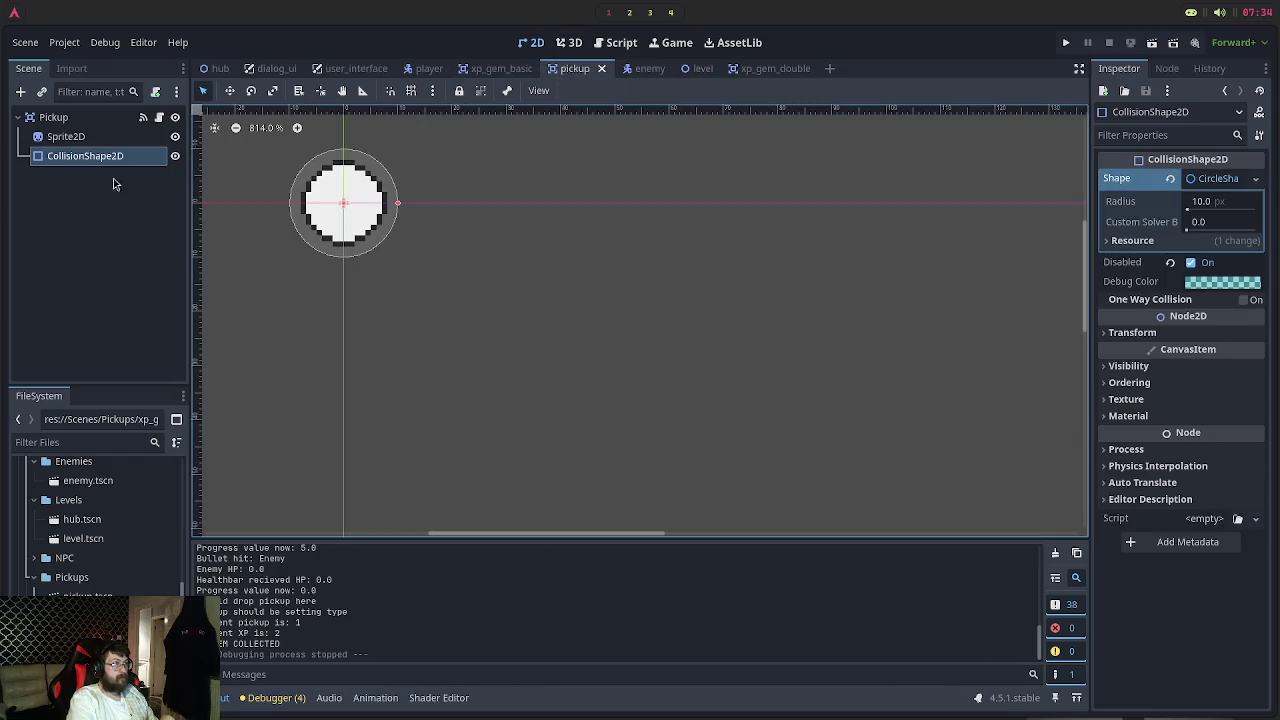
left_click(497, 68)
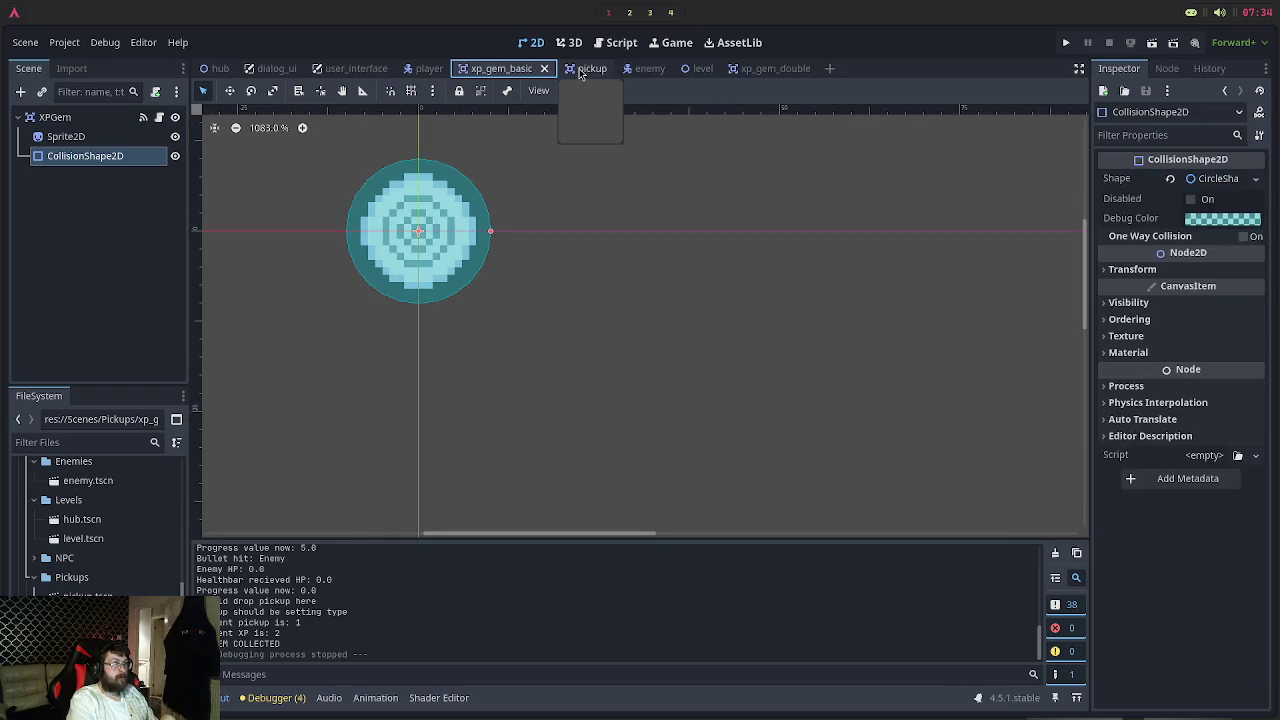
left_click(580, 70)
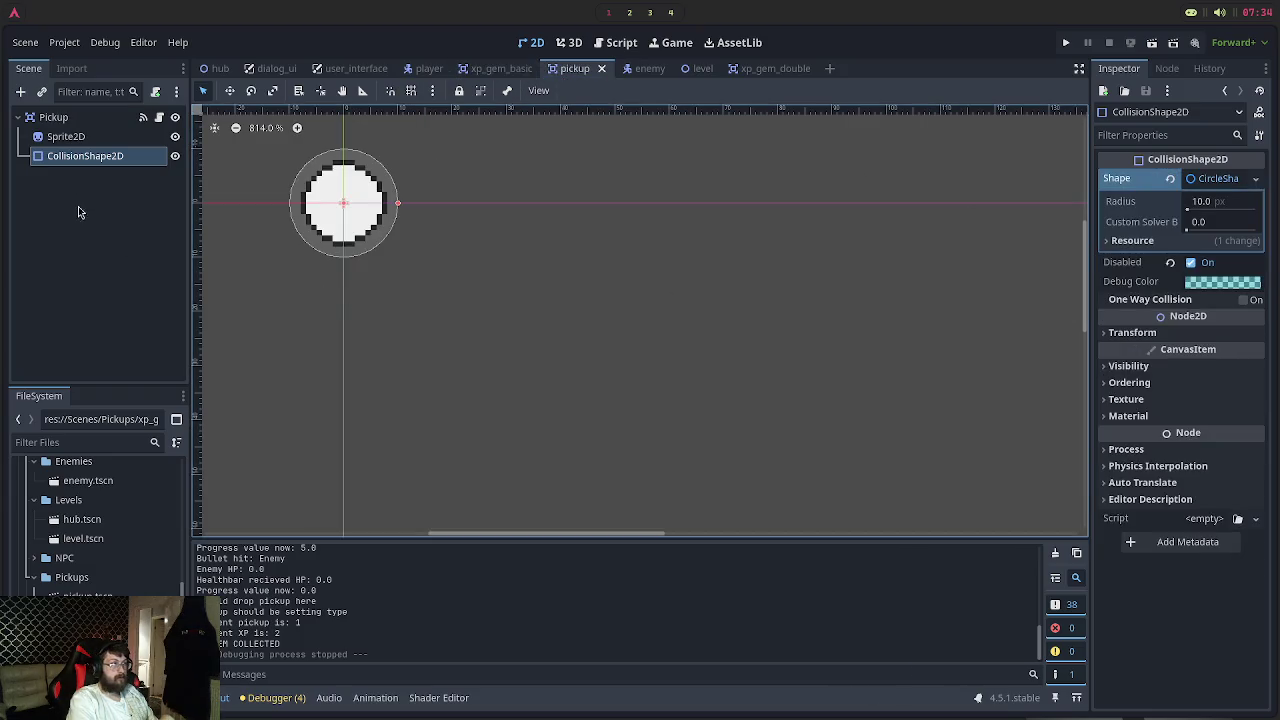
Select the pickup's collision shape and open its Debug Color editor (hex 0099b36b)
left_click(95, 136)
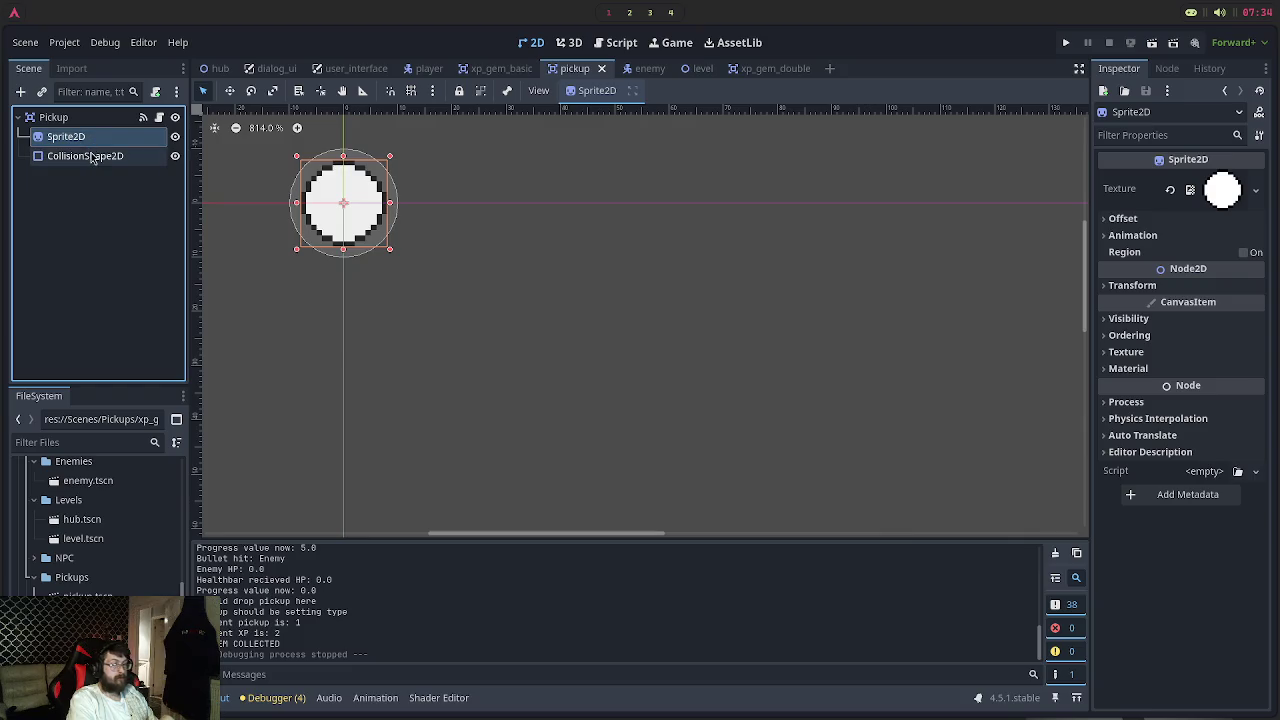
left_click(92, 156)
left_click(1192, 284)
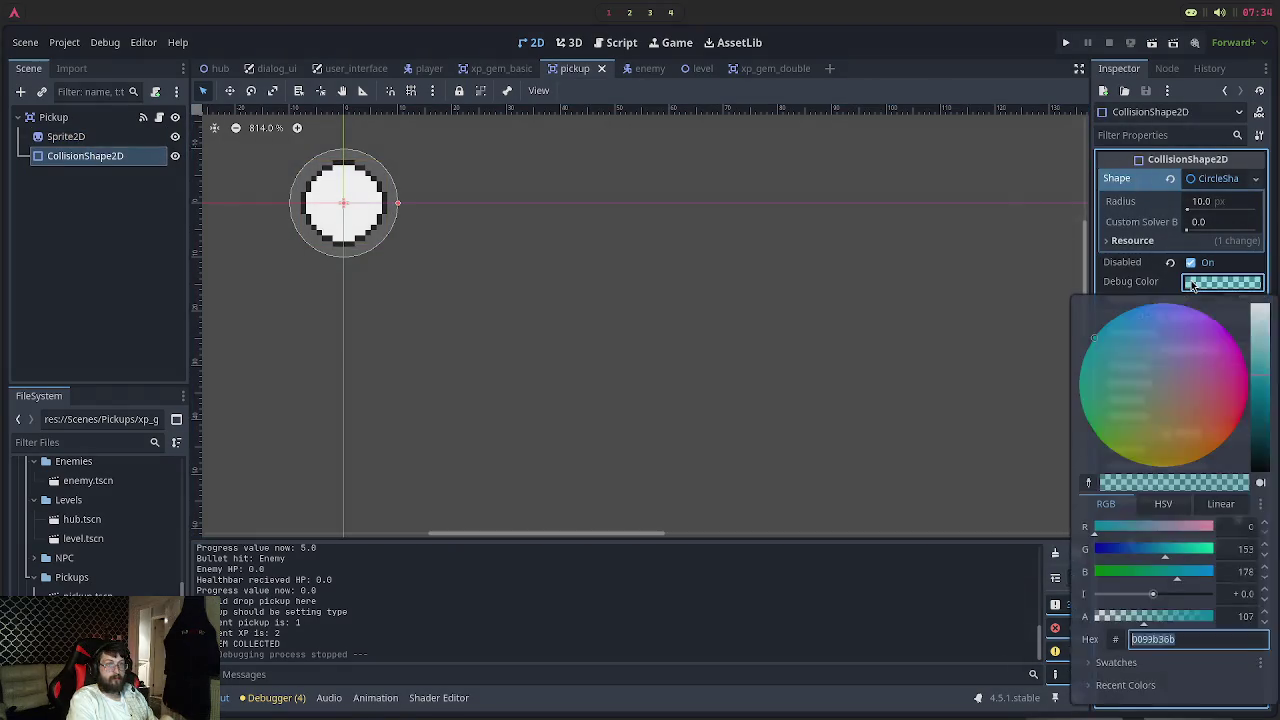
Try changing the pickup collision shape's debug colour from teal to pink
left_click_drag(1165, 383, 1258, 381)
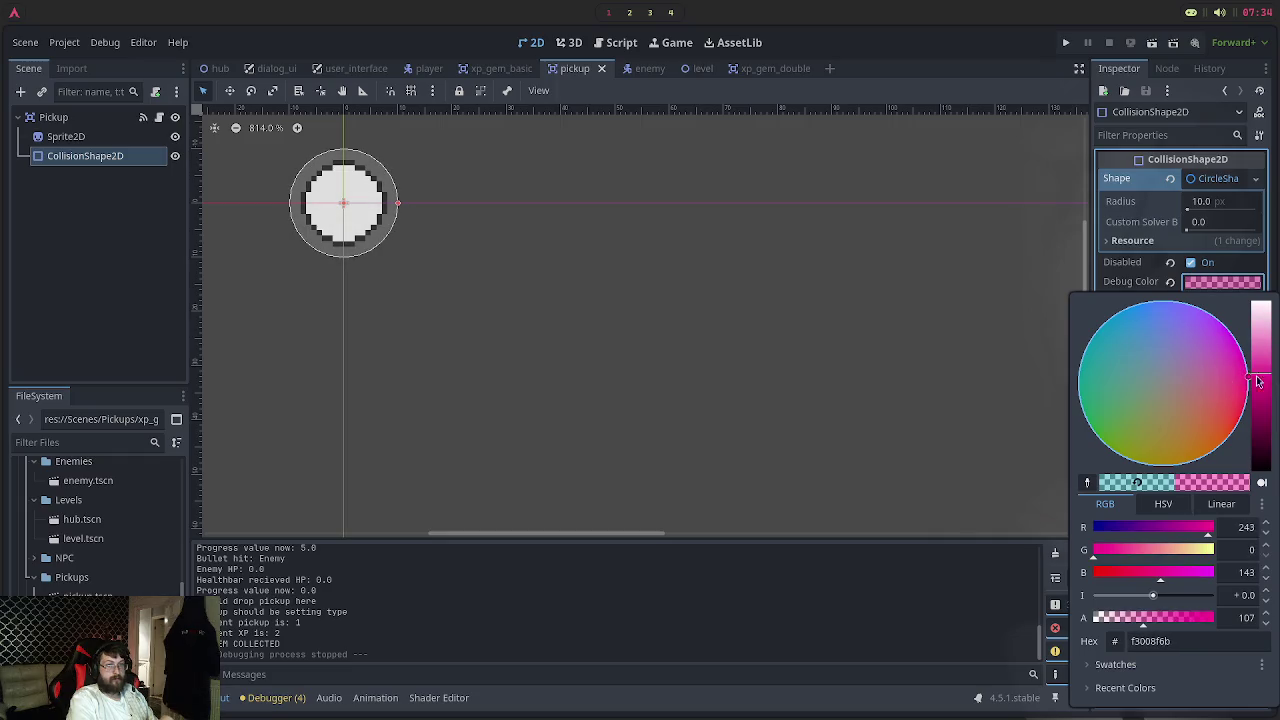
left_click(817, 336)
scroll(233, 253, "up", 1)
mouse_move(125, 157)
left_mouse_down()
mouse_move(81, 140)
mouse_move(83, 168)
left_mouse_up()
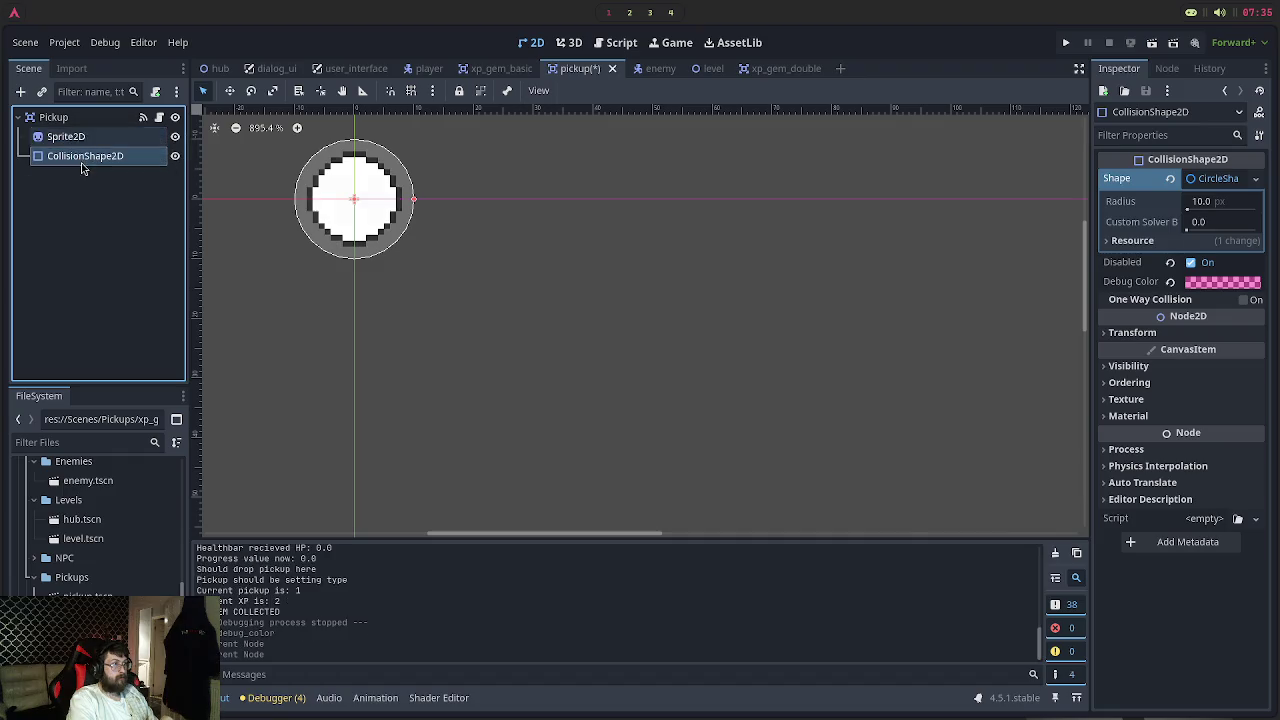
scroll(280, 200, "up", 13)
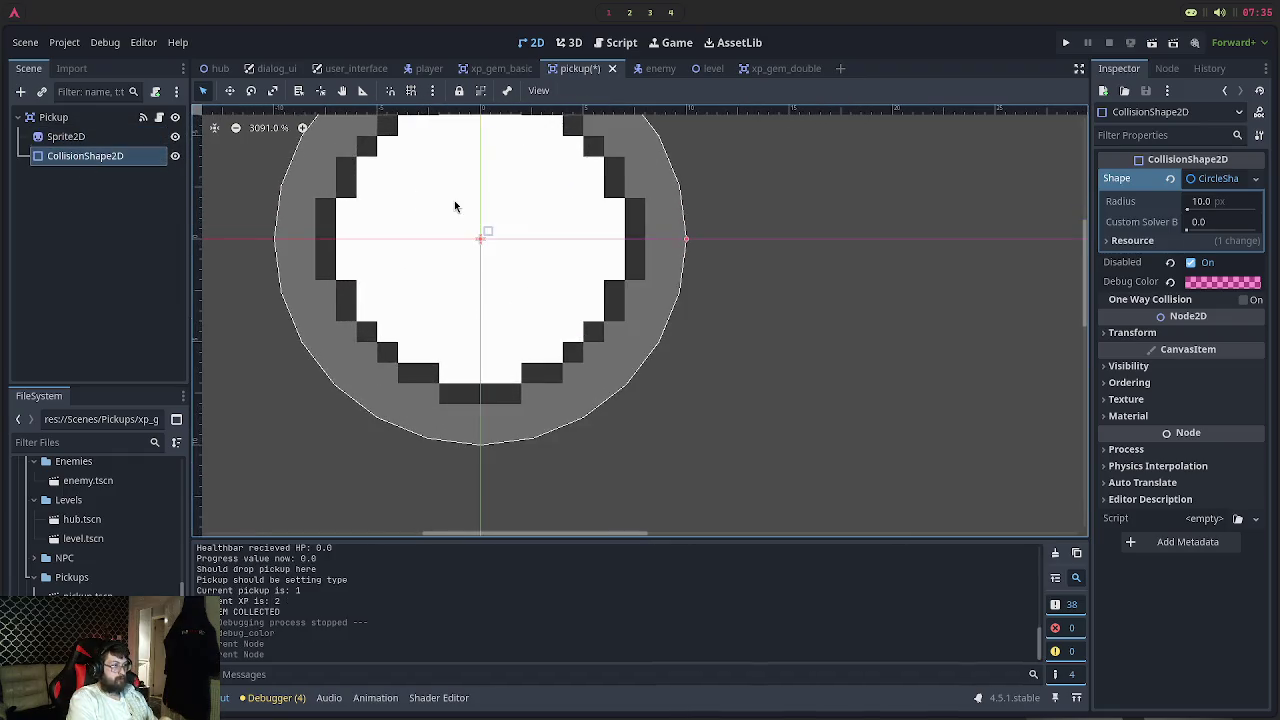
scroll(454, 206, "up", 3)
scroll(471, 211, "down", 3)
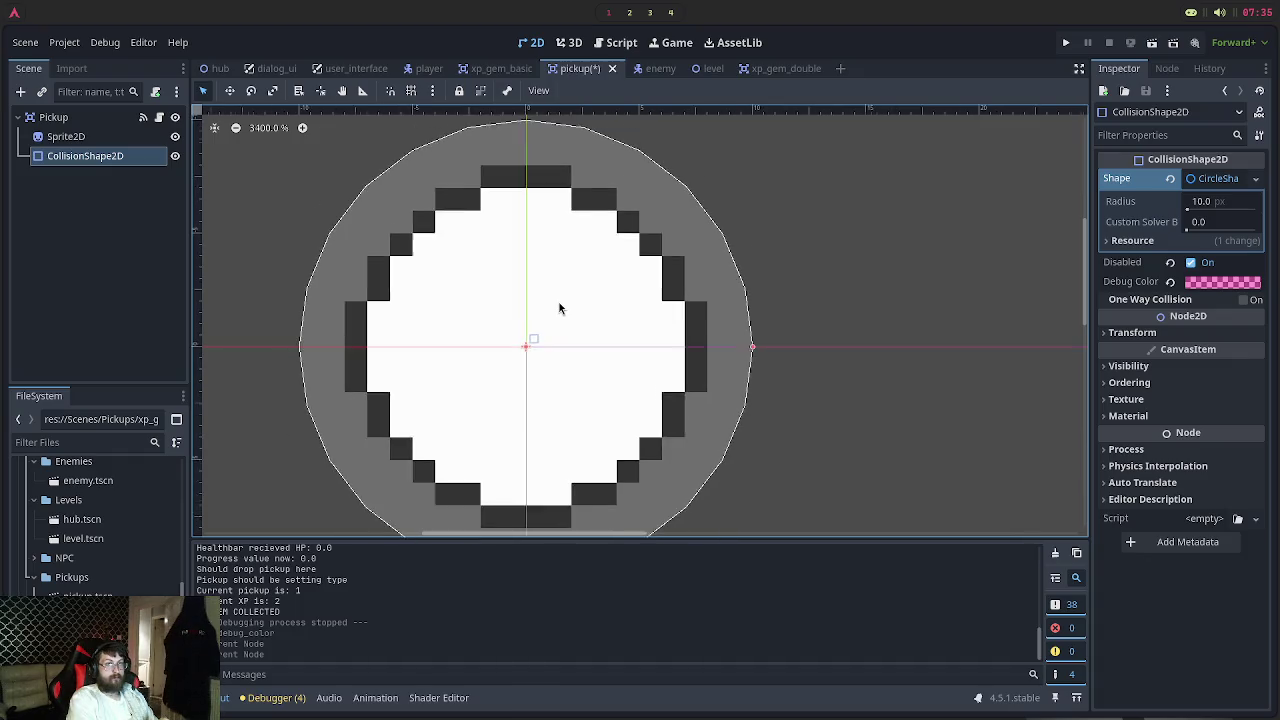
scroll(559, 308, "up", 4)
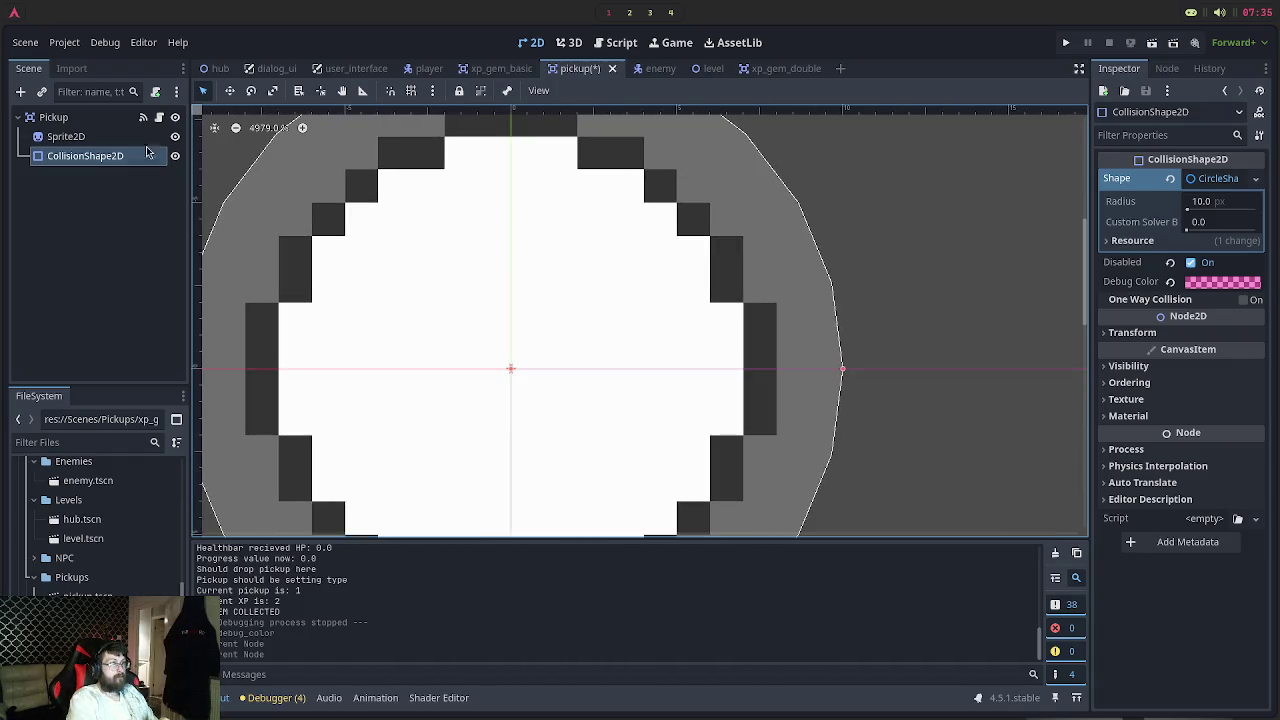
Select the Pickup root node and compare it with the XP gem's collision shape
left_click(60, 117)
scroll(509, 291, "down", 2)
scroll(514, 291, "up", 4)
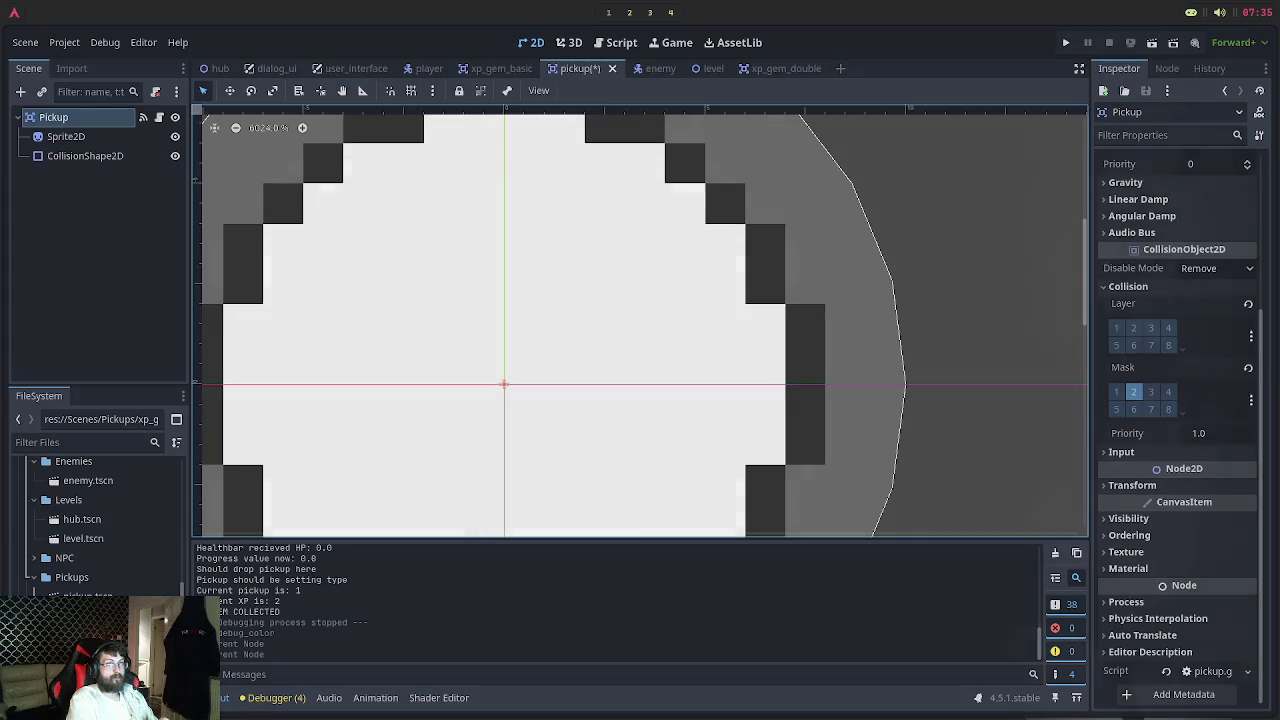
left_click(495, 68)
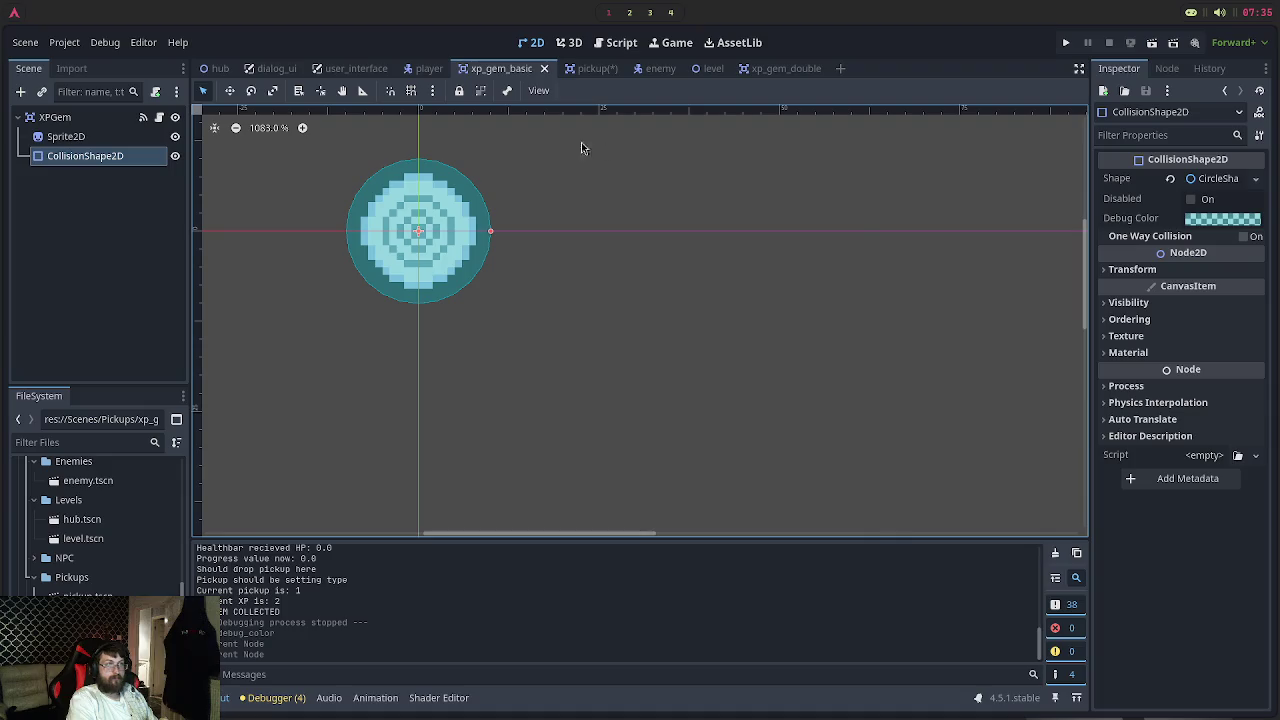
left_click(585, 68)
scroll(416, 219, "down", 3)
scroll(416, 225, "down", 1)
Re-enable the pickup's collision shape, revert its debug colour to teal, and save the scene
left_click(100, 156)
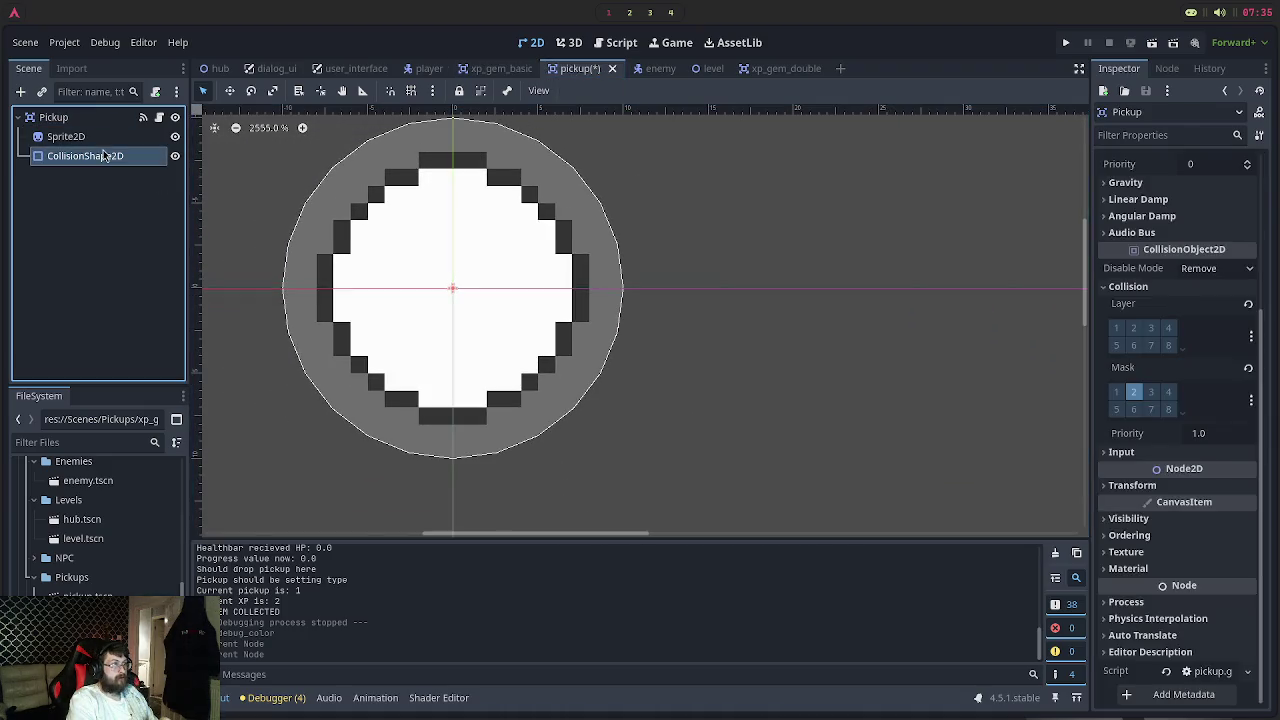
left_click(1170, 262)
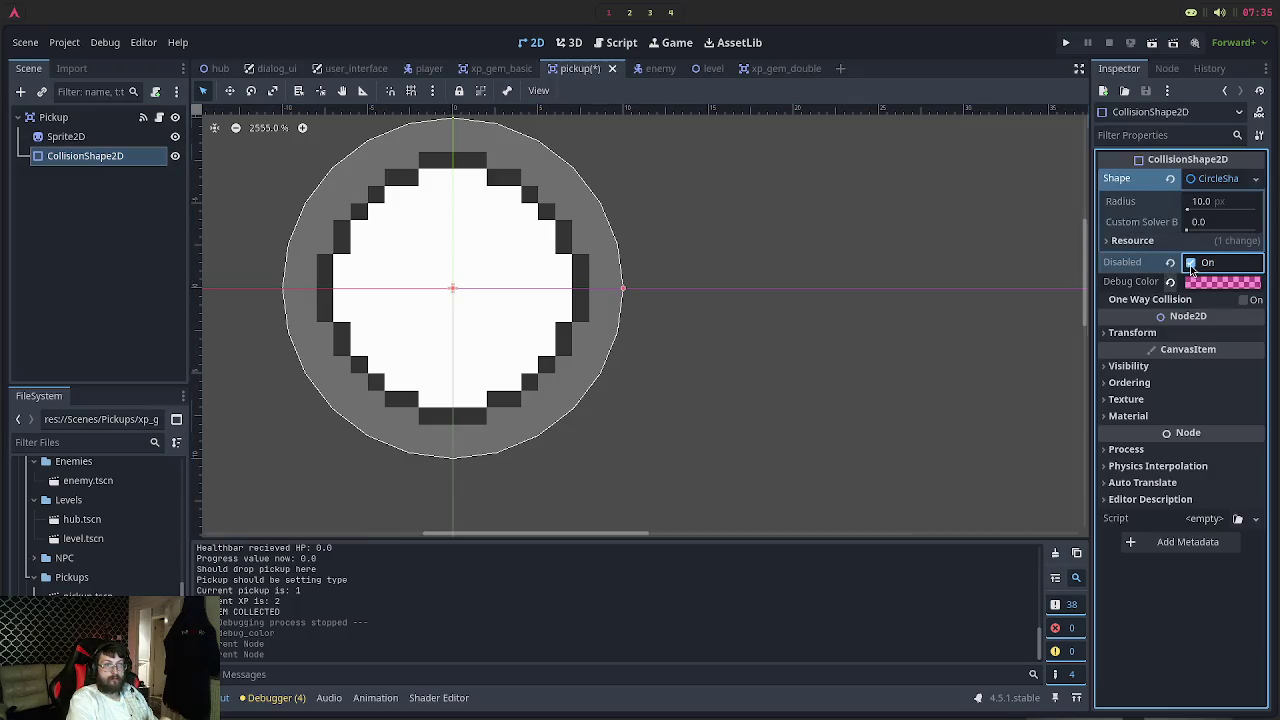
left_click(1171, 282)
key("ctrl+s")
Launch the game from the main menu and walk the player onto the R pickup
left_click(1067, 44)
left_click(614, 360)
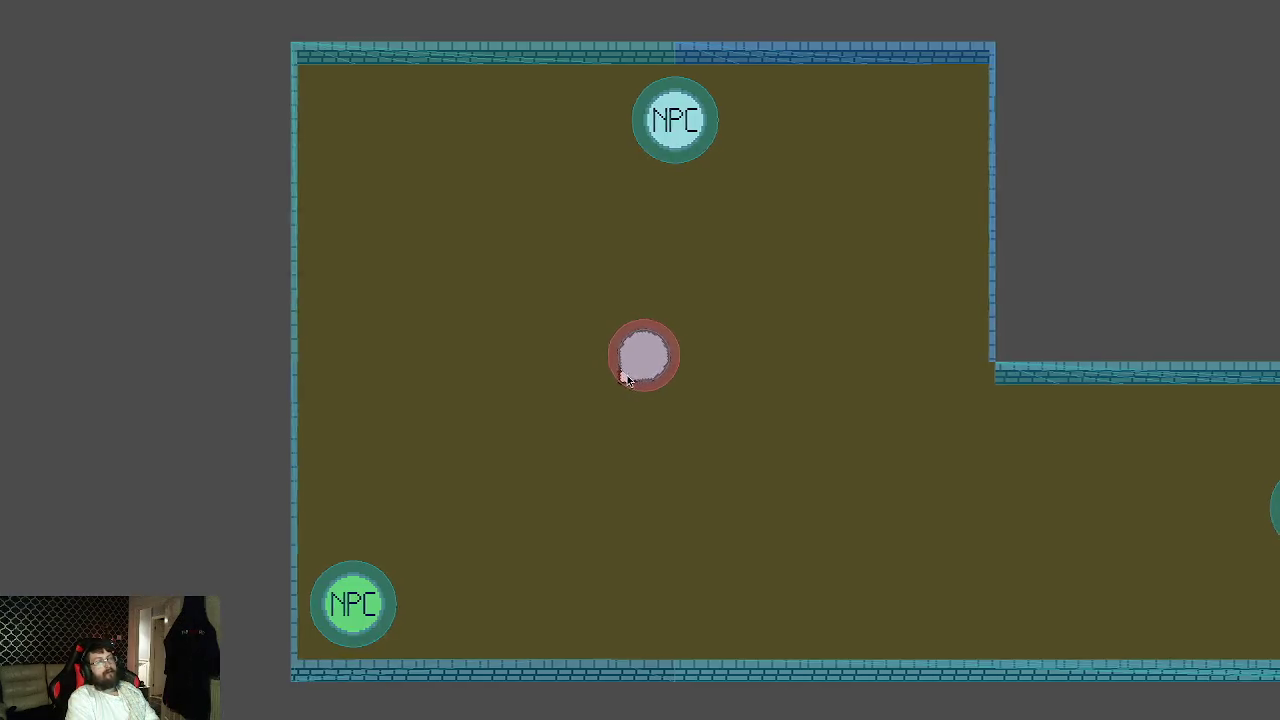
key("d")
key("w")
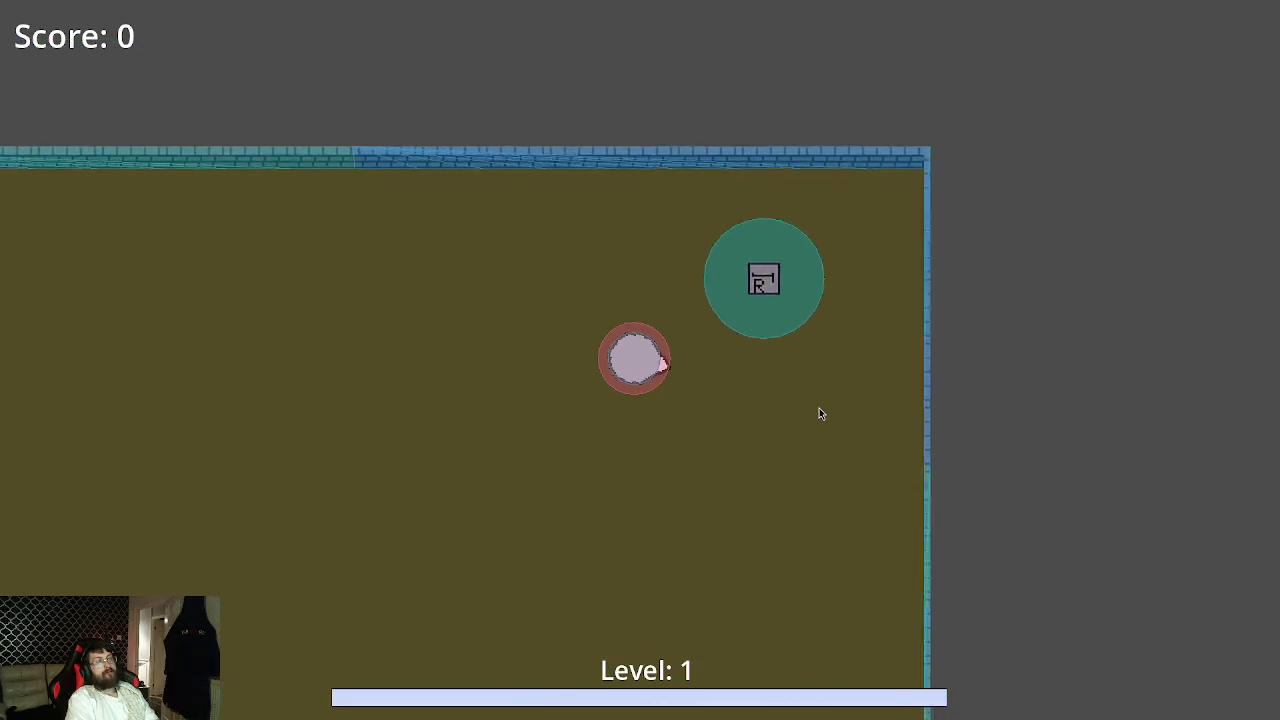
key("a")
key("s")
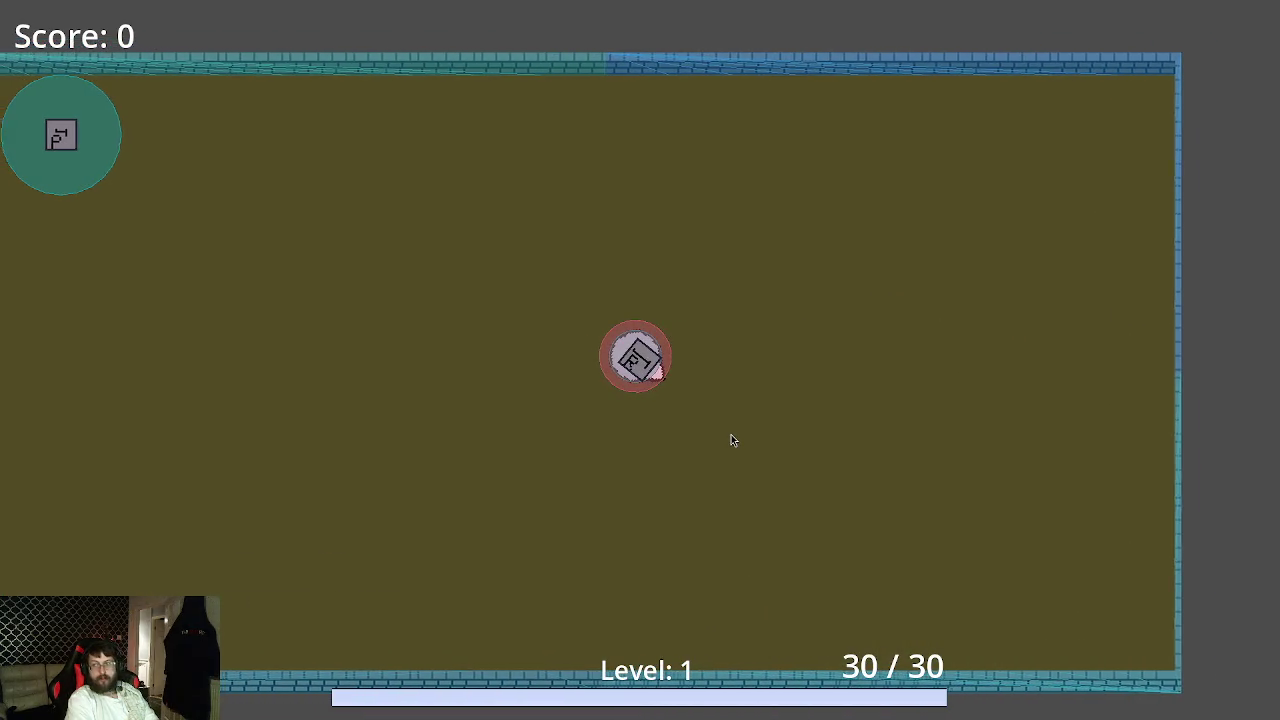
Move toward the first enemy and shoot it, then keep moving around the arena
key("a")
key("d")
key("s")
key("a")
key("w")
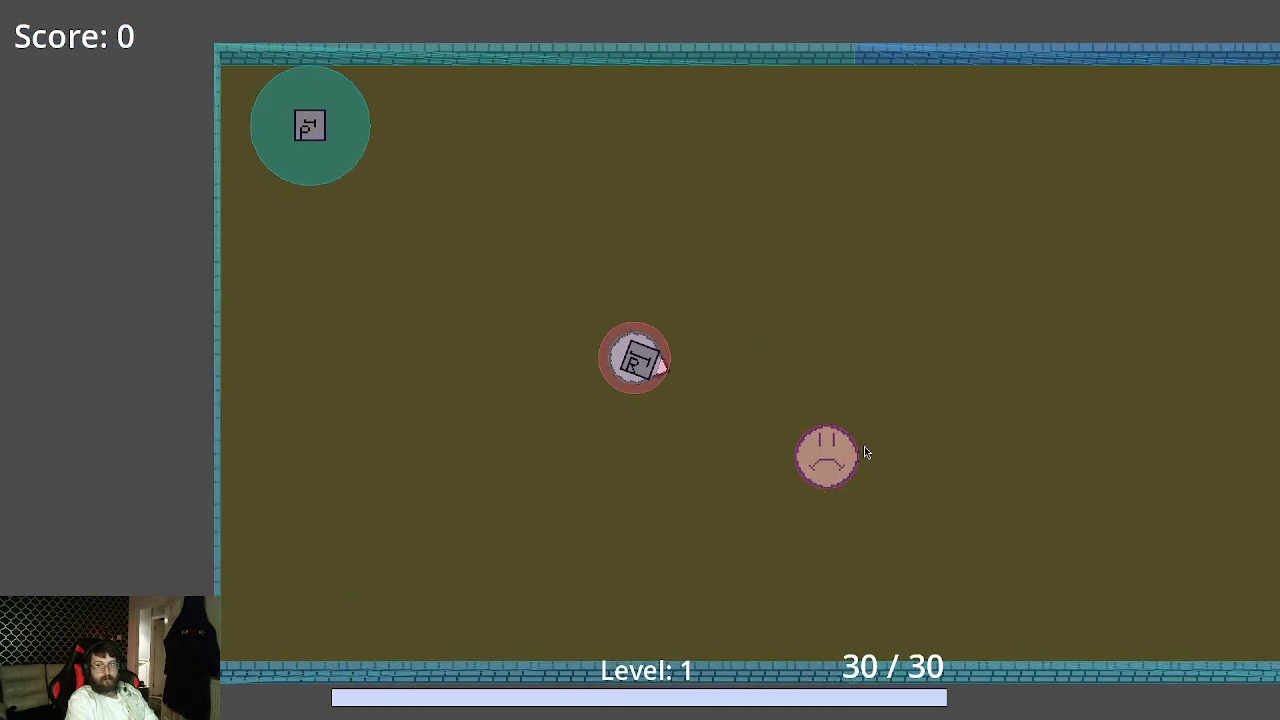
key("d")
key("w")
left_click(700, 482)
left_click(640, 478)
key("s")
left_click(650, 472)
key("d")
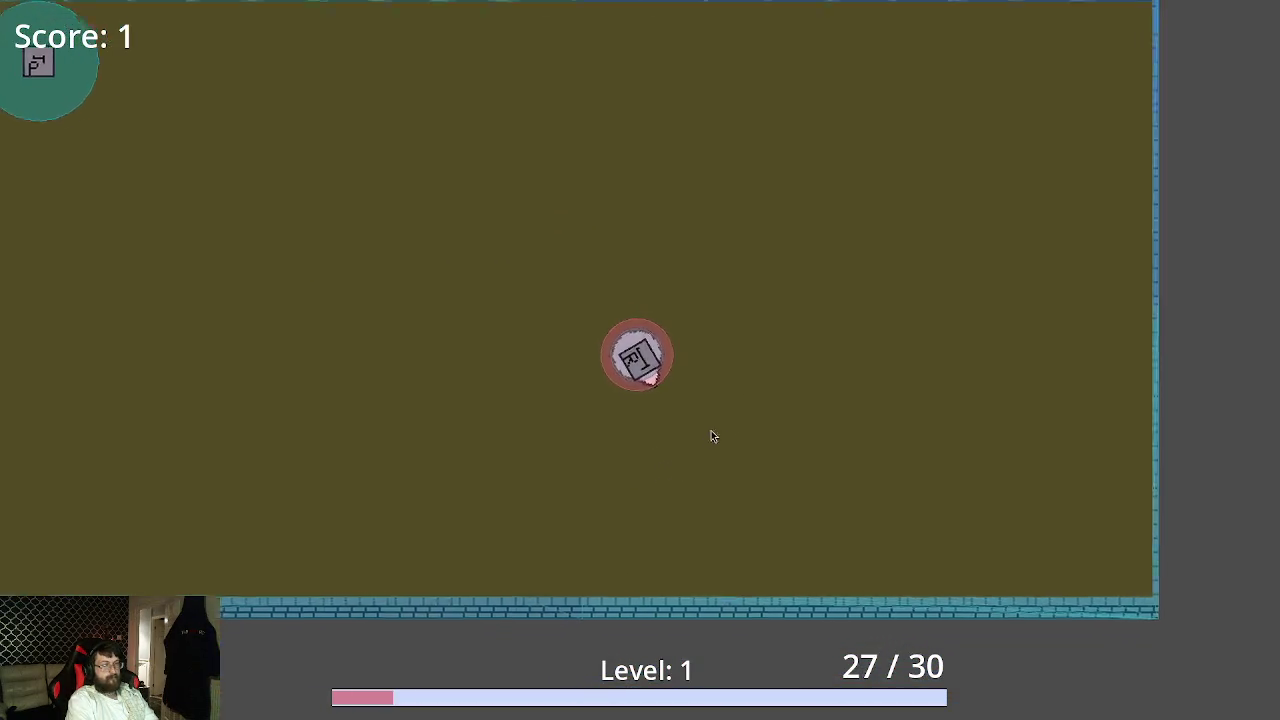
key("a")
key("w")
key("d")
key("w")
Chase and shoot the new enemy until Score reads 2, then stop the game
key("d")
key("w")
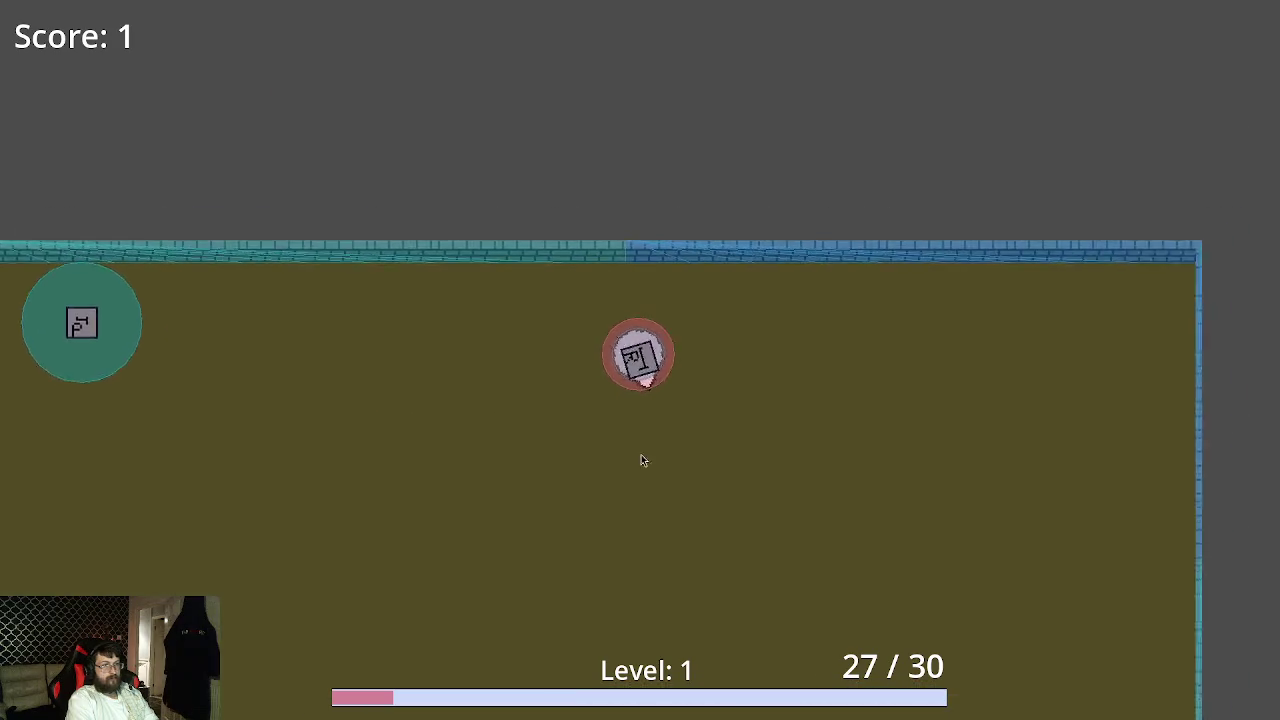
key("s")
key("a")
left_click(860, 440)
left_click(926, 397)
left_click(926, 390)
left_click(926, 390)
left_click(926, 390)
left_click(926, 390)
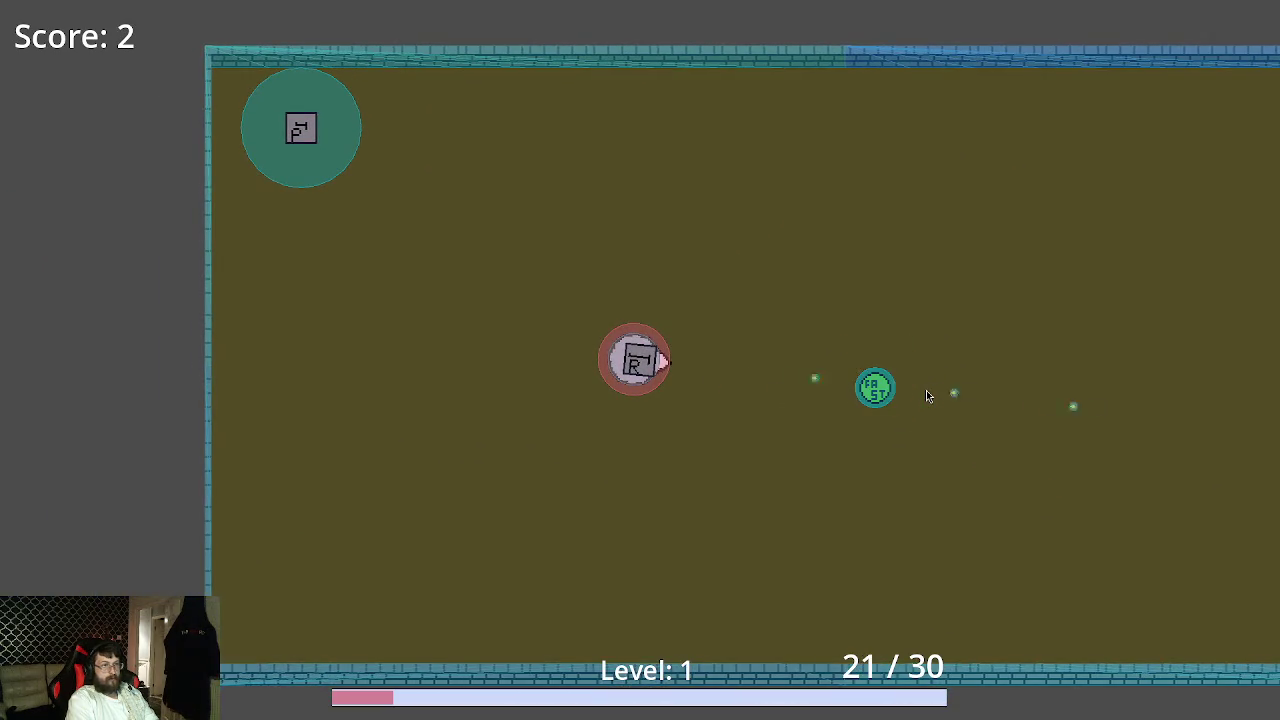
key("d")
key("a")
key("s")
key("w")
key("super+q")
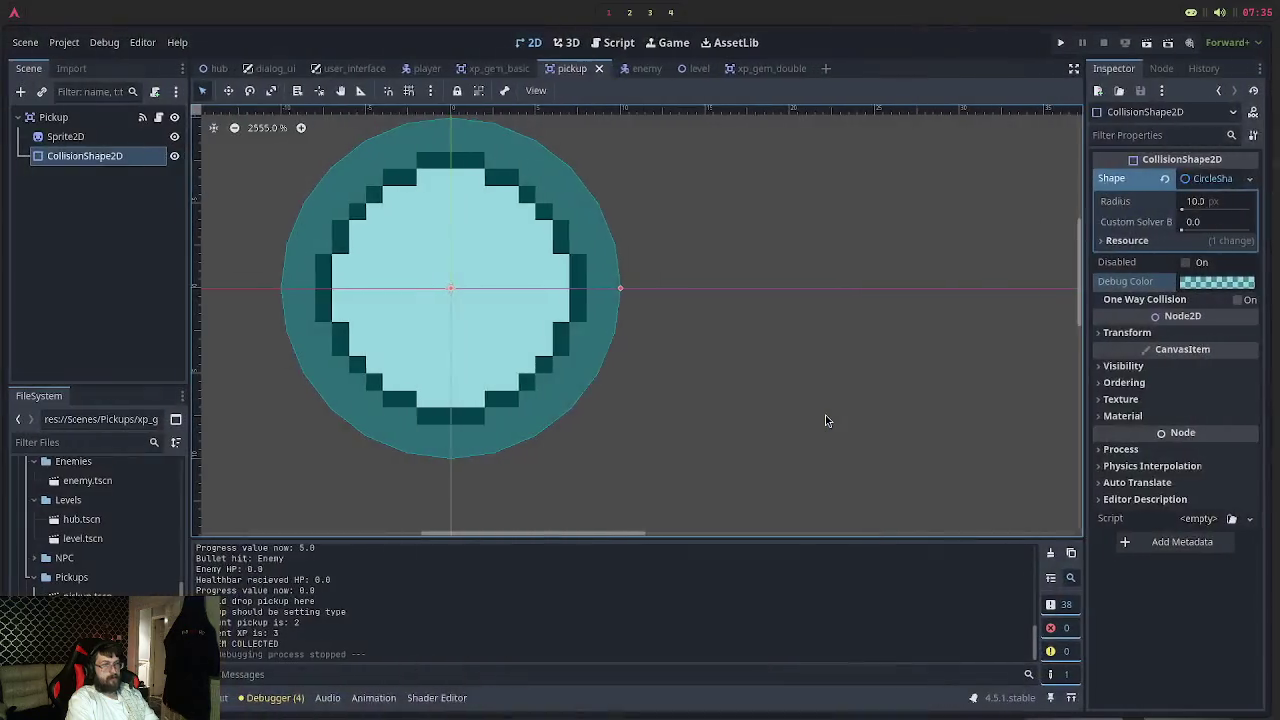
Make level_manager.gd's print add ' of type: ' with pickup.type, save, and rerun the game
key("super+2")
left_click(280, 36)
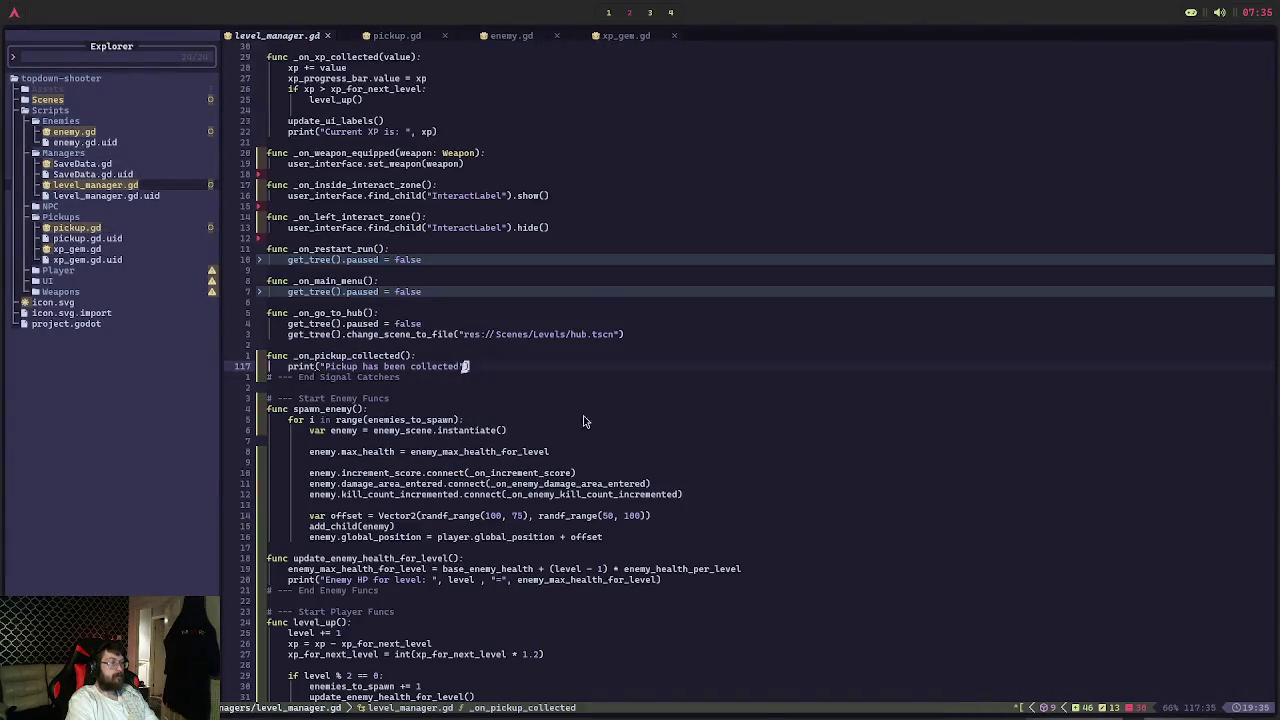
scroll(540, 405, "down", 1)
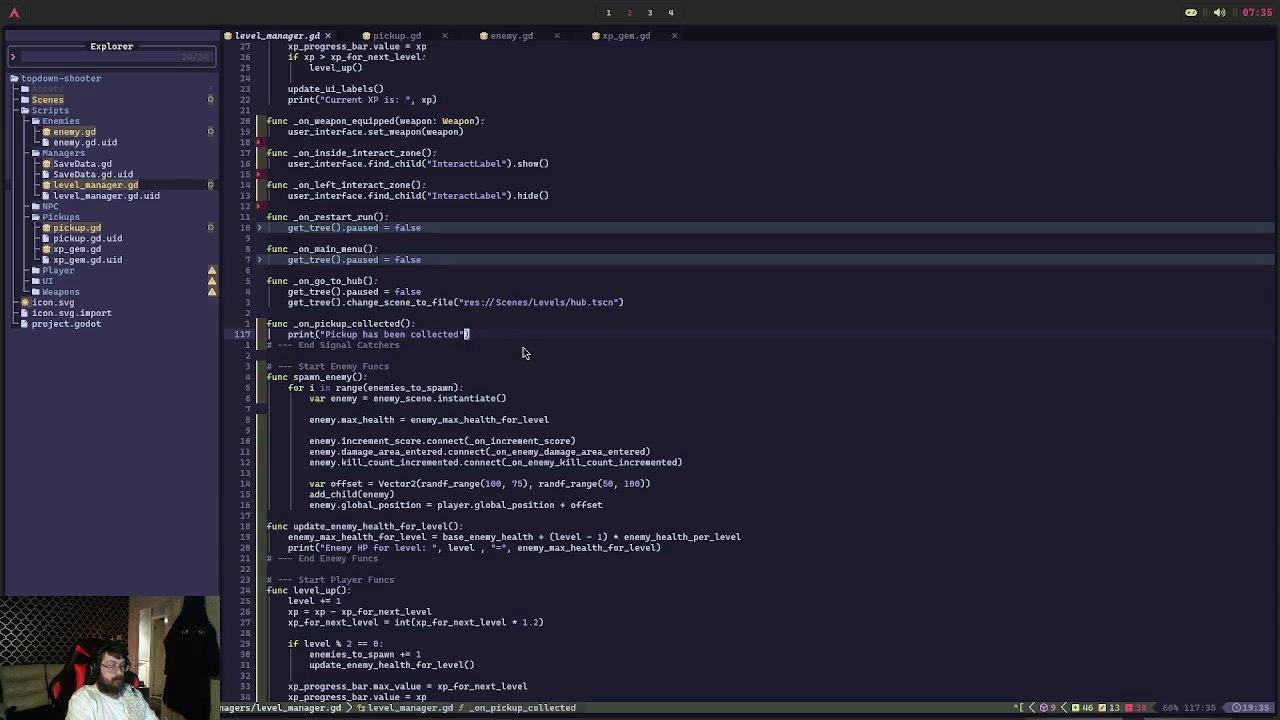
type("i")
type("of type:")
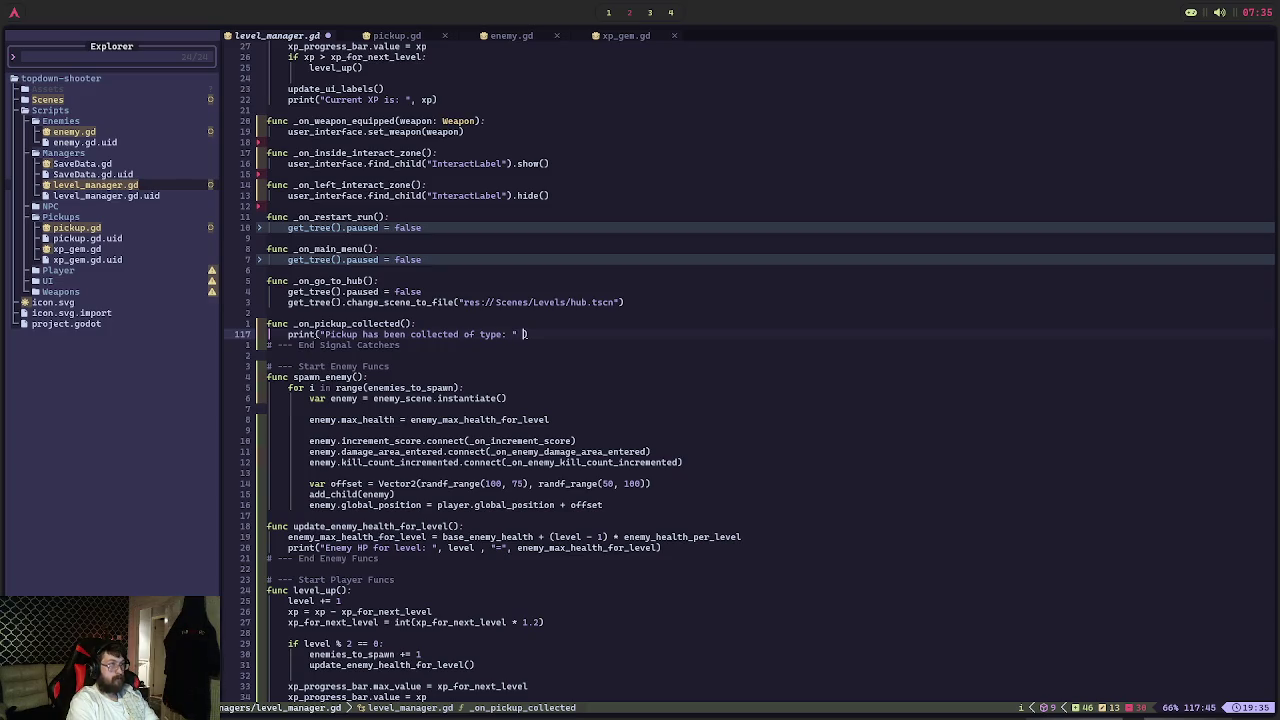
type("pic")
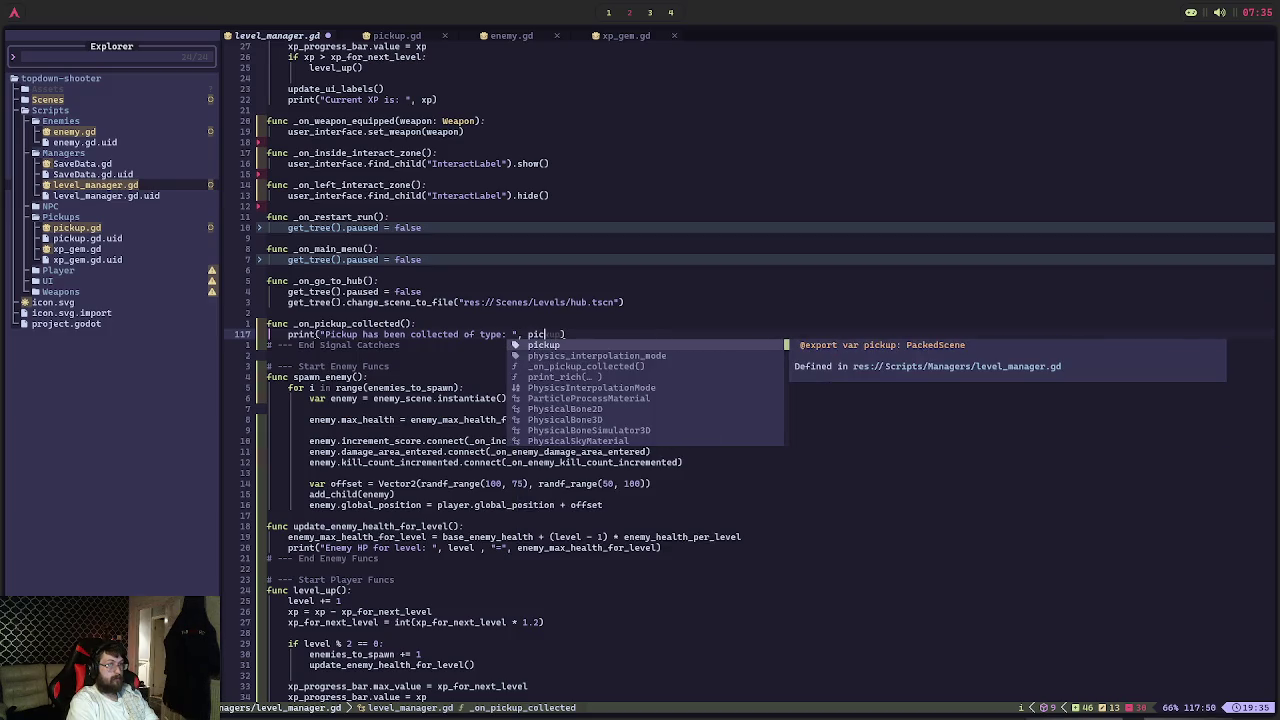
type("kup.type")
key("ctrl+s")
key("Escape")
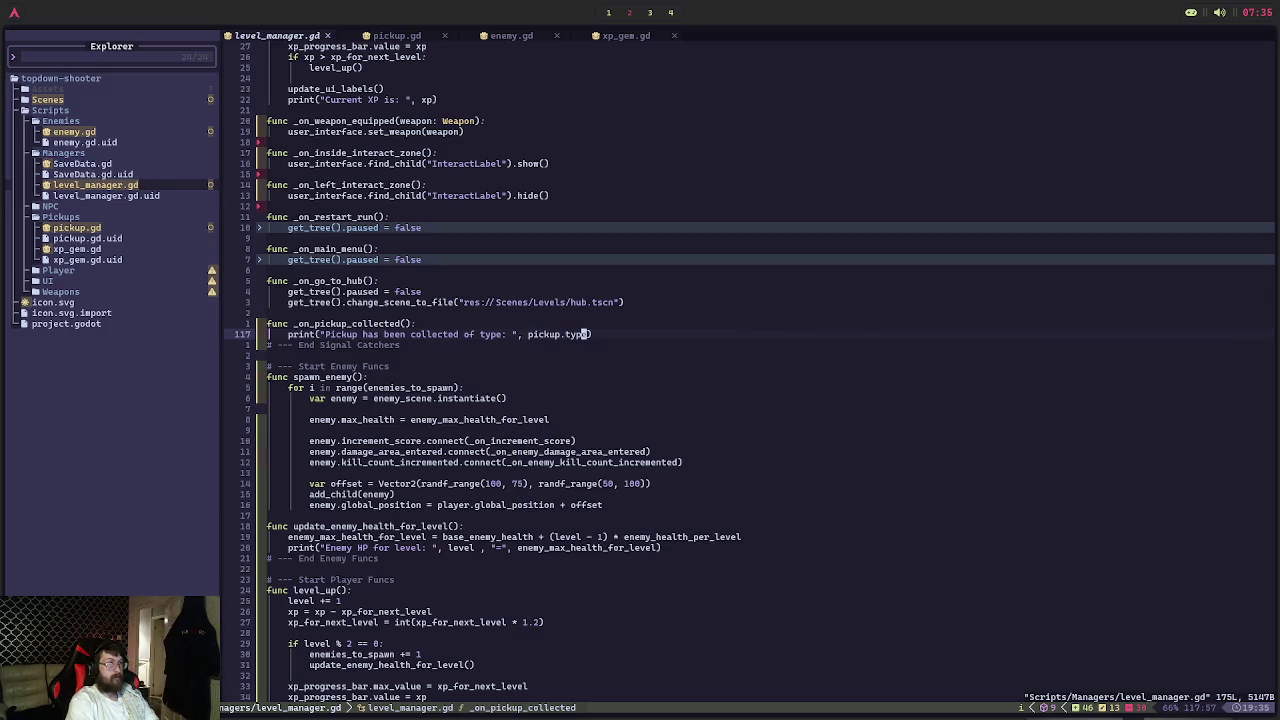
key("alt+Tab")
left_click(1068, 42)
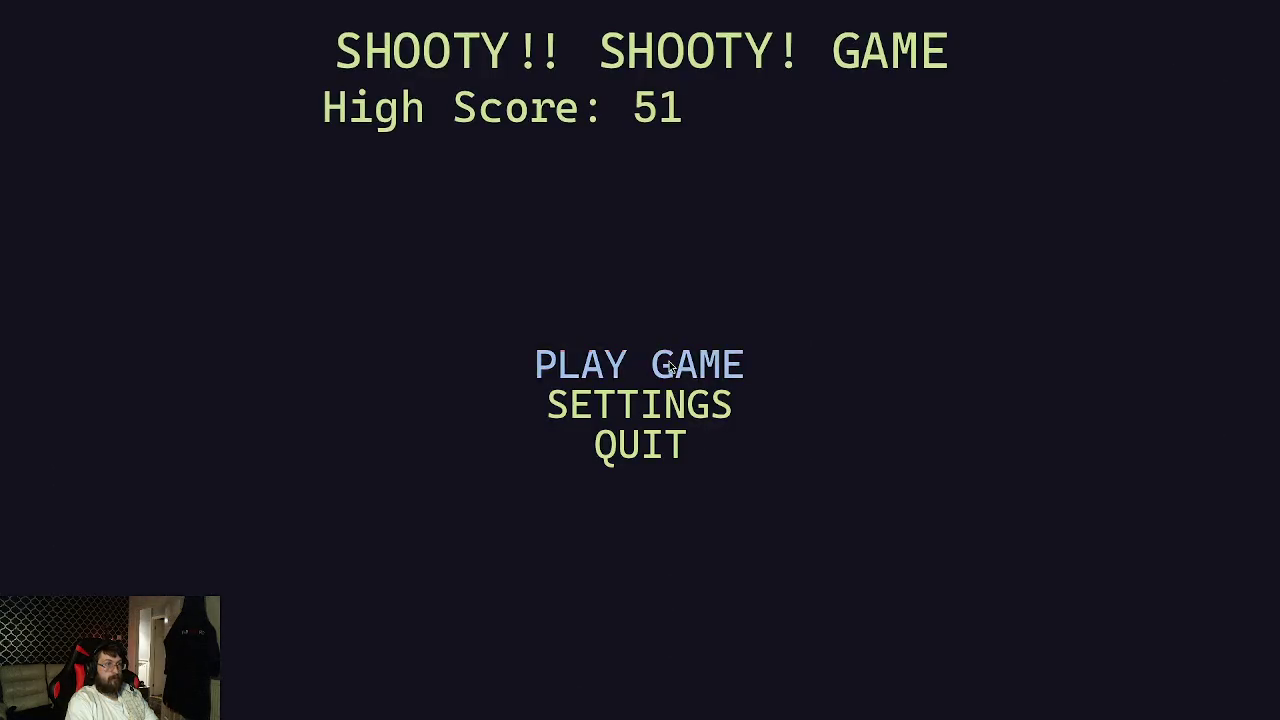
Start a game, walk to the NPC to begin a run, and pick up the weapon
left_click(669, 361)
key("a")
key("s")
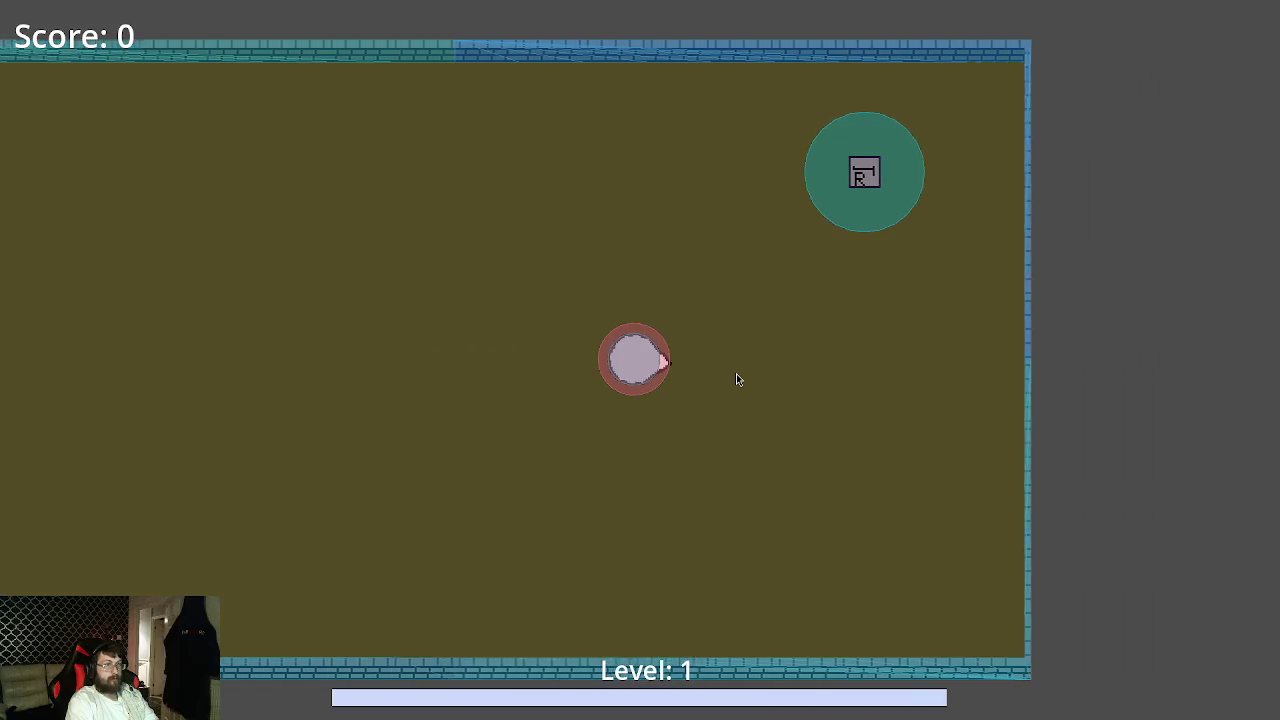
key("w")
key("d")
key("space")
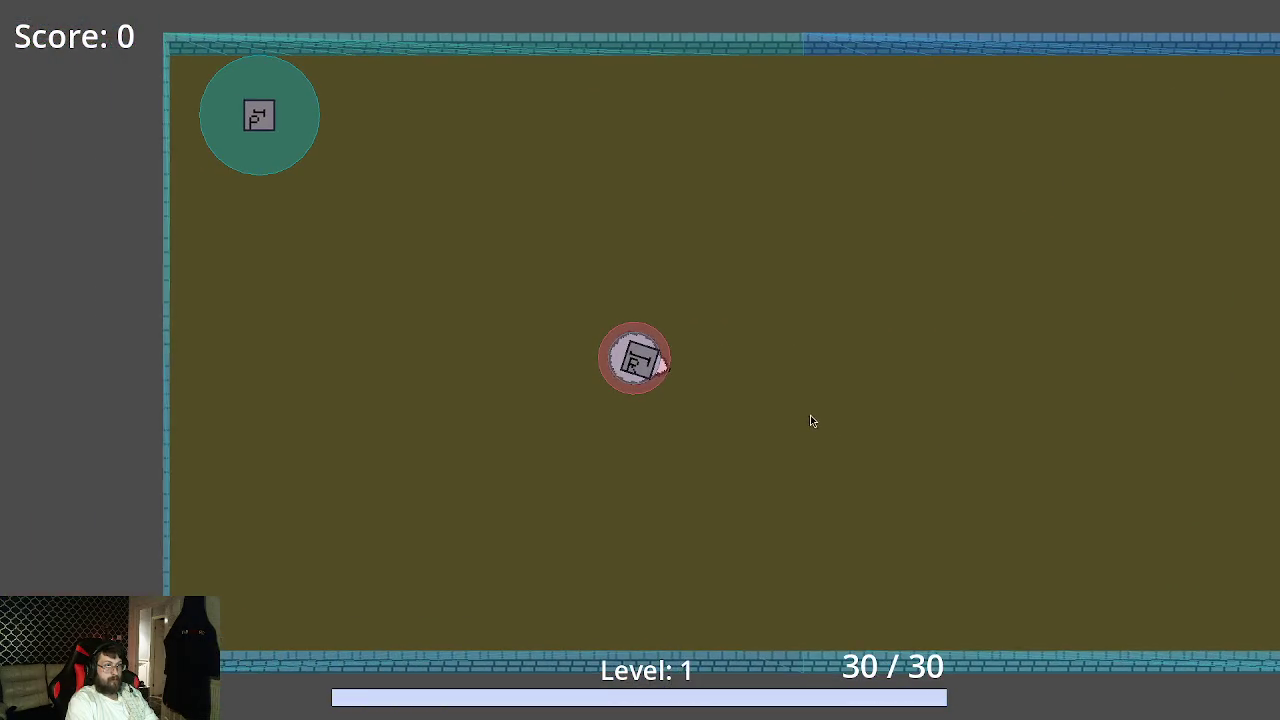
Shoot one enemy for Score 1 and let the player die to reach GAME OVER
key("w")
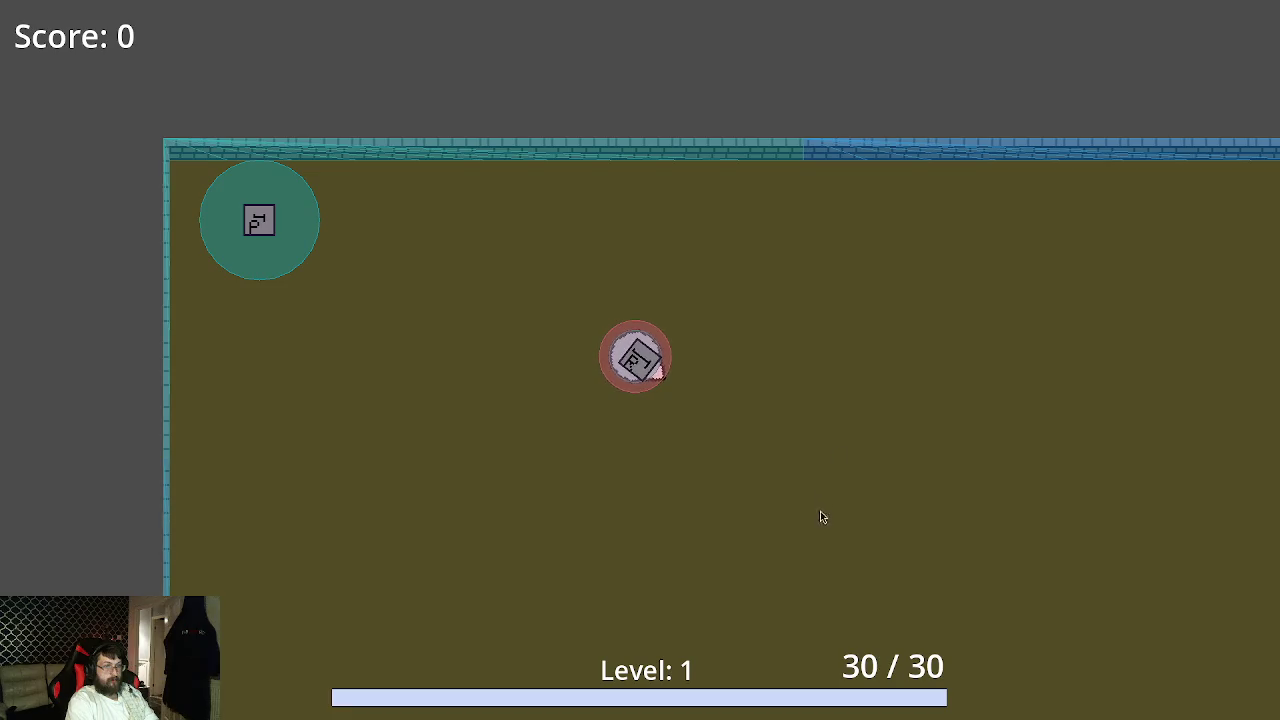
key("s")
left_click(800, 437)
left_click(797, 431)
key("d")
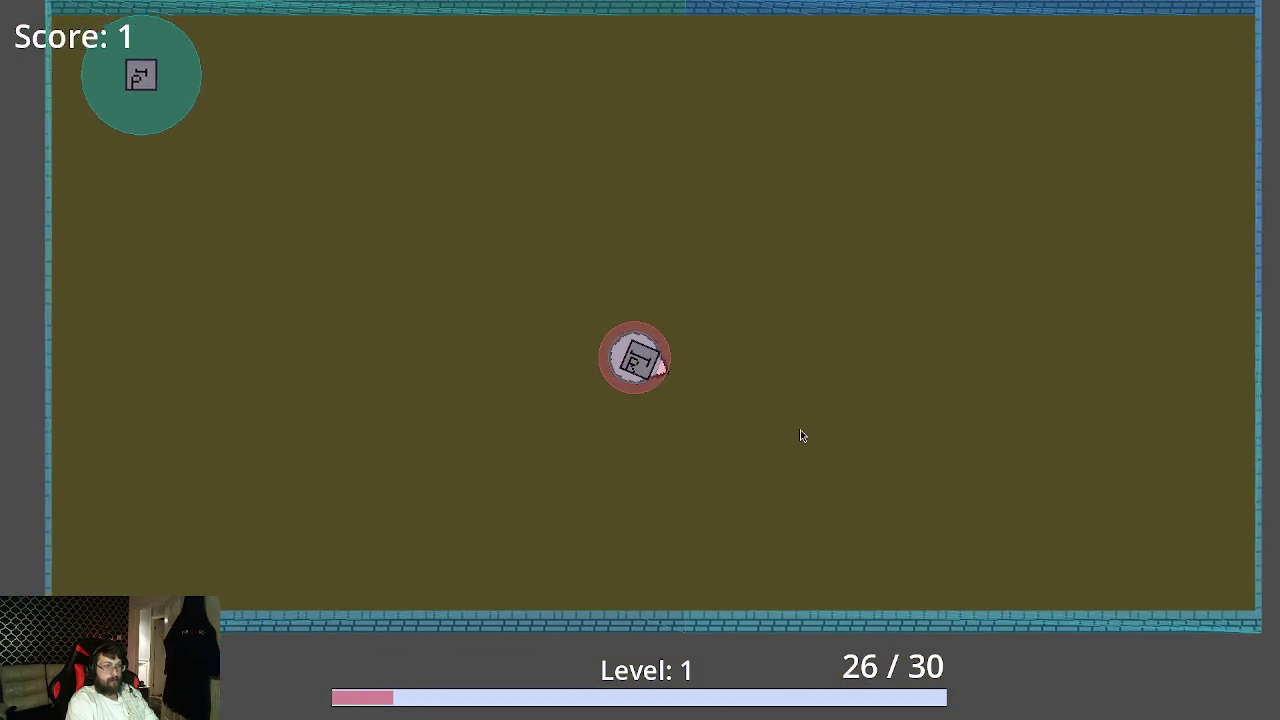
key("a")
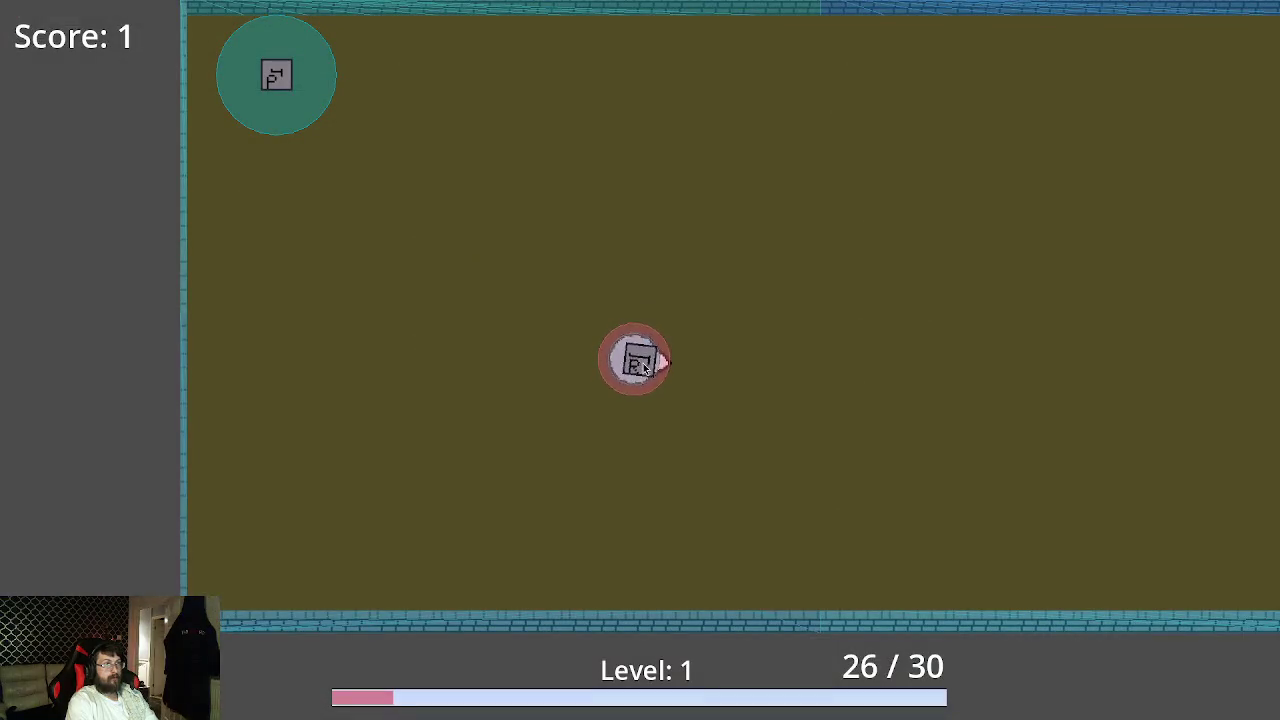
key("Escape")
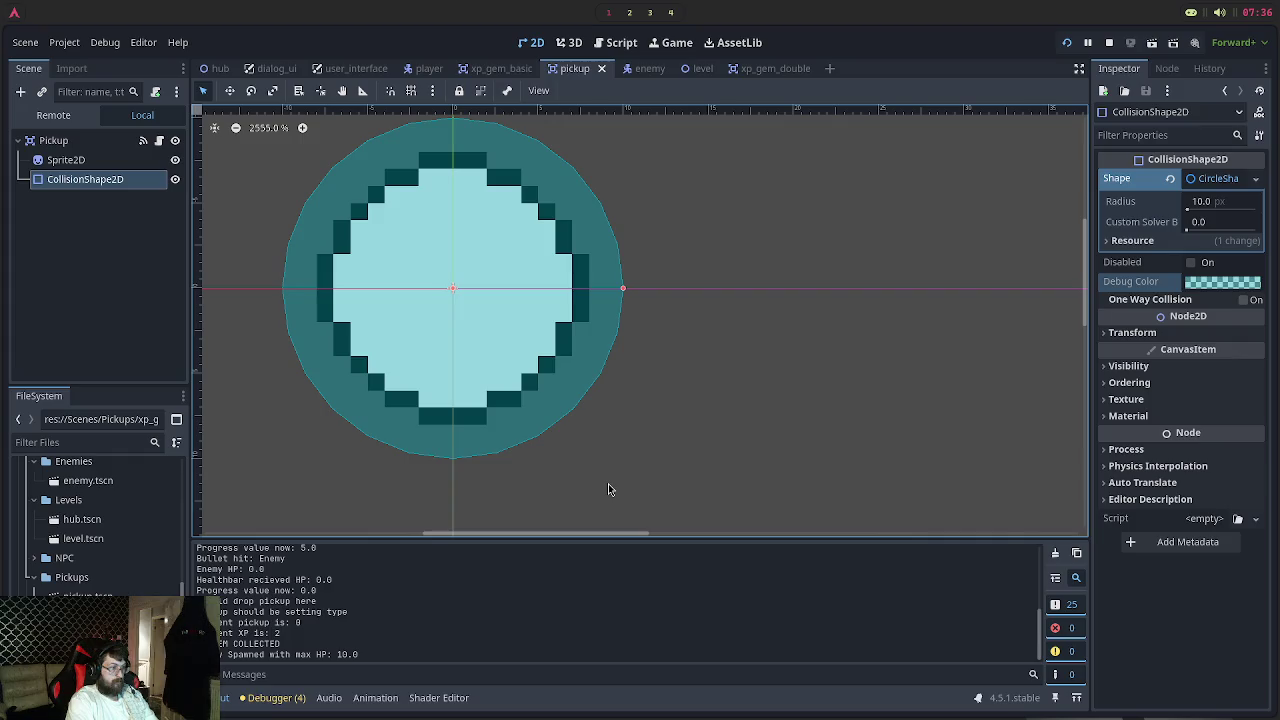
key("alt+Tab")
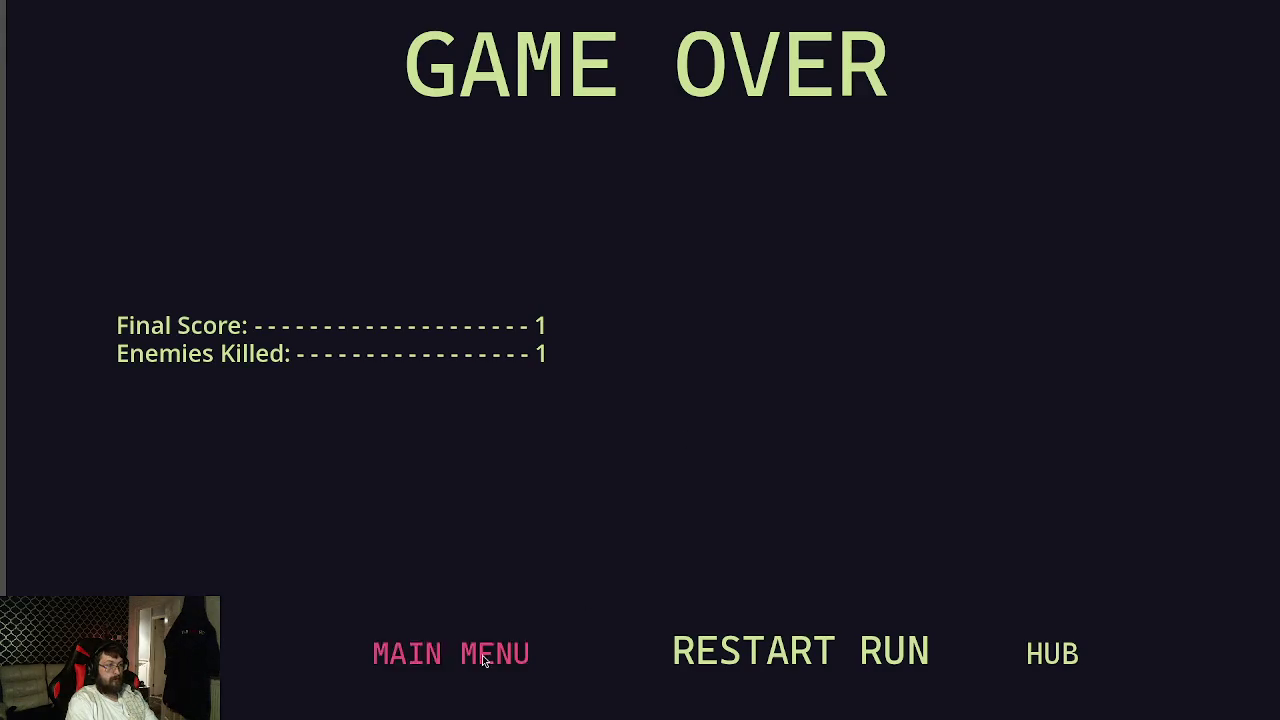
Quit the finished run via the main menu and return to the Godot editor
left_click(482, 655)
left_click(664, 434)
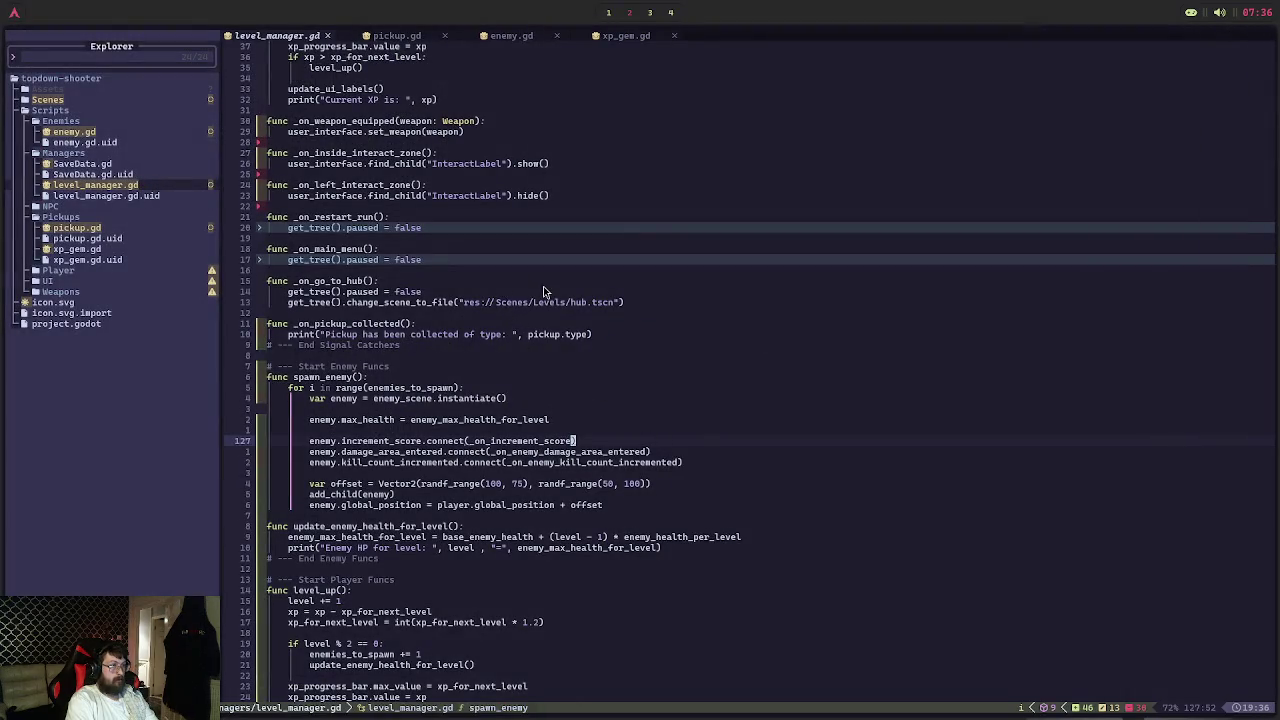
key("super+1")
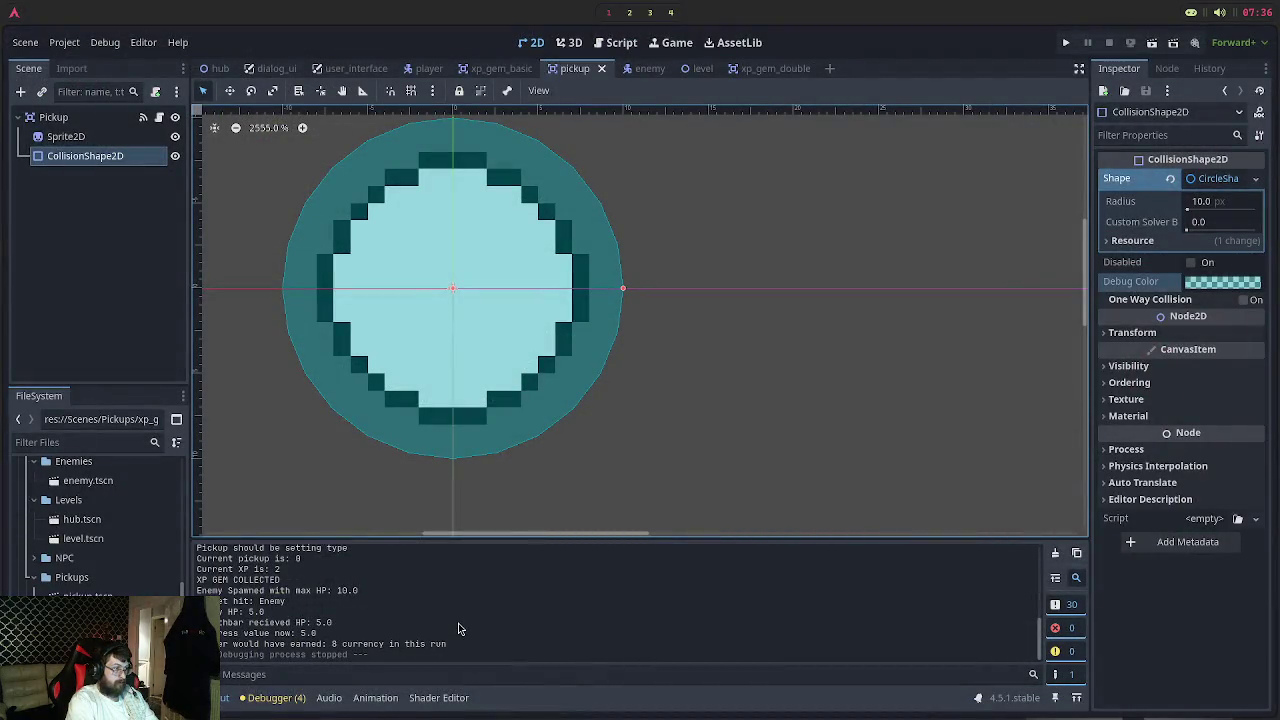
scroll(459, 628, "up", 2)
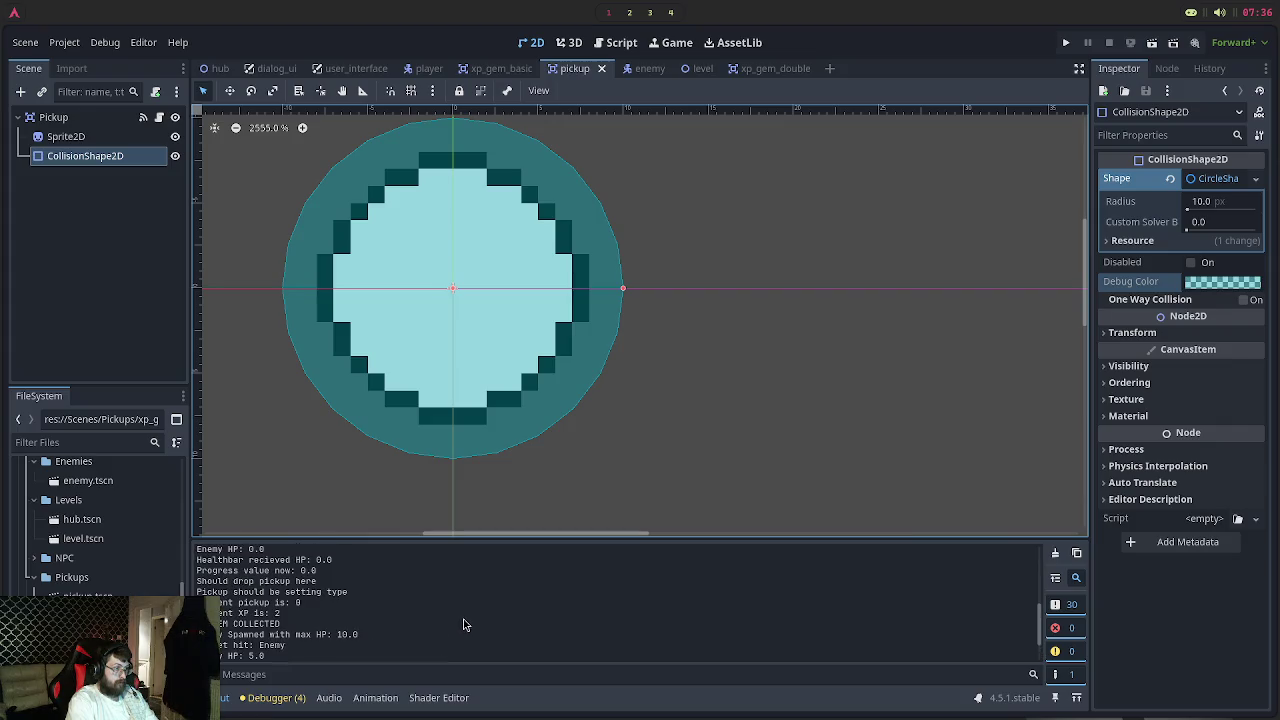
scroll(463, 624, "down", 2)
Review the xp_gem.gd, enemy.gd and pickup.gd signal code, then return to level_manager.gd
key("super+2")
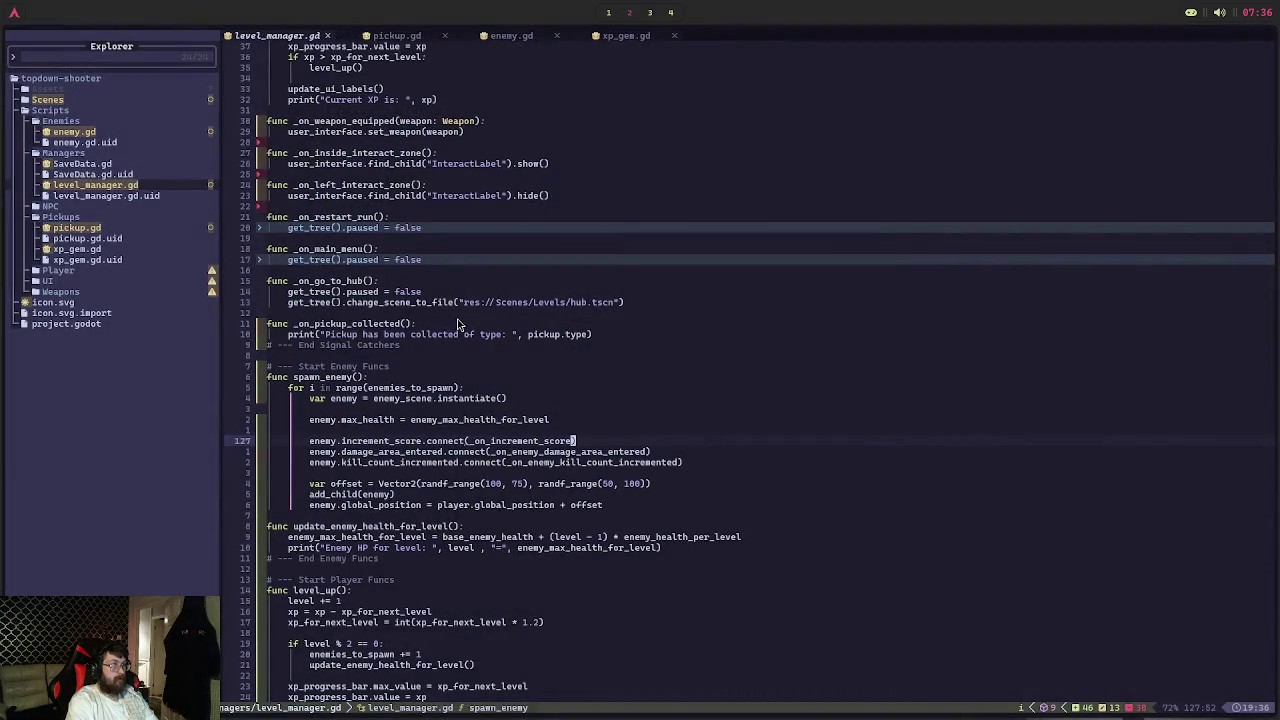
scroll(516, 328, "up", 6)
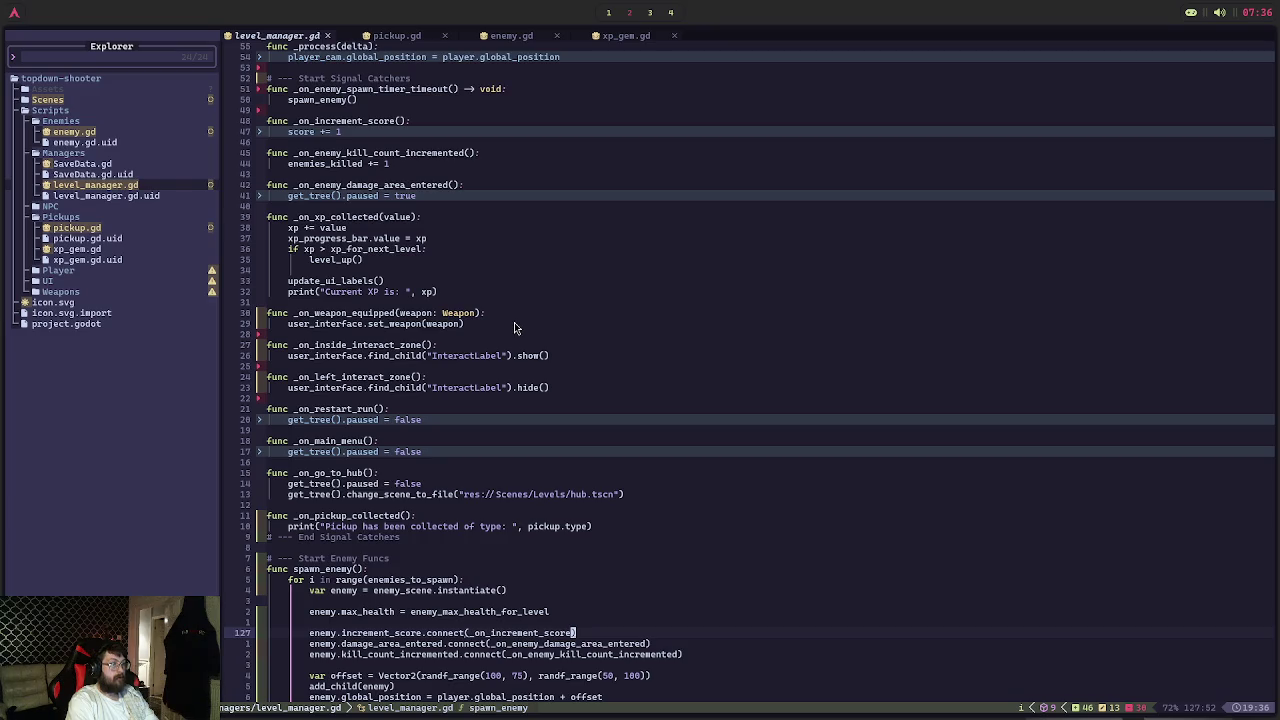
scroll(505, 330, "up", 12)
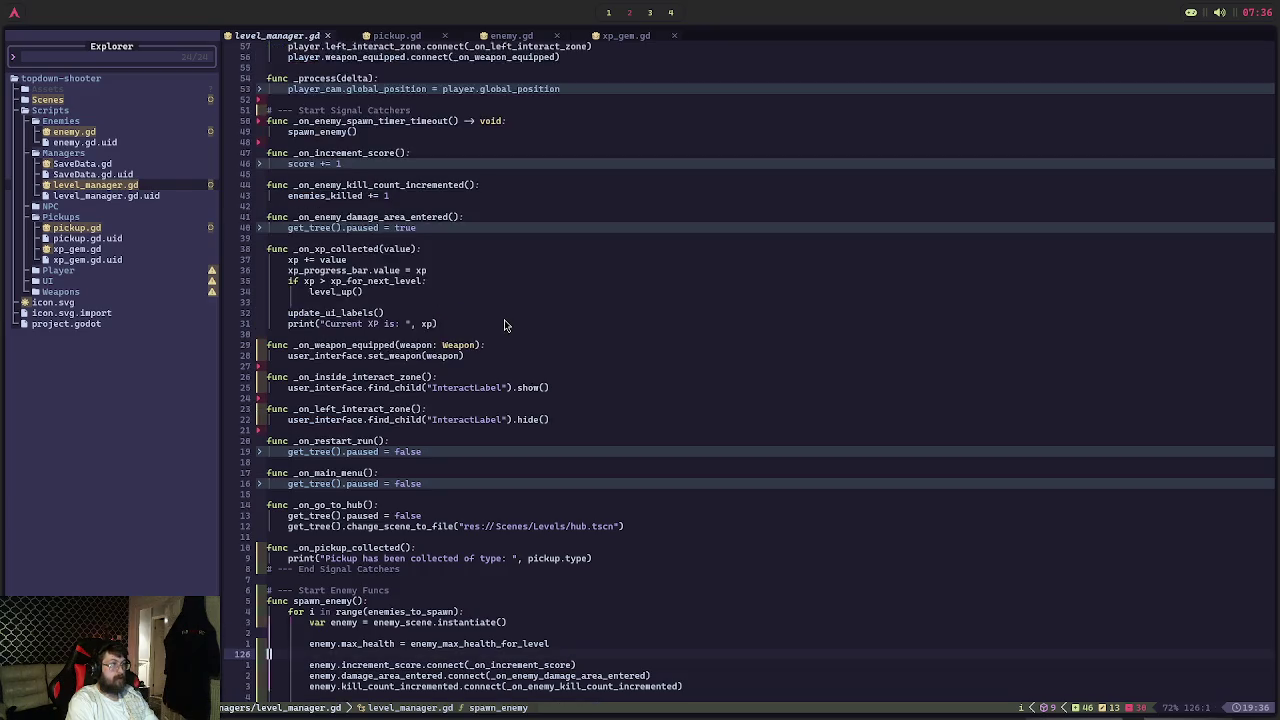
key("ctrl+o")
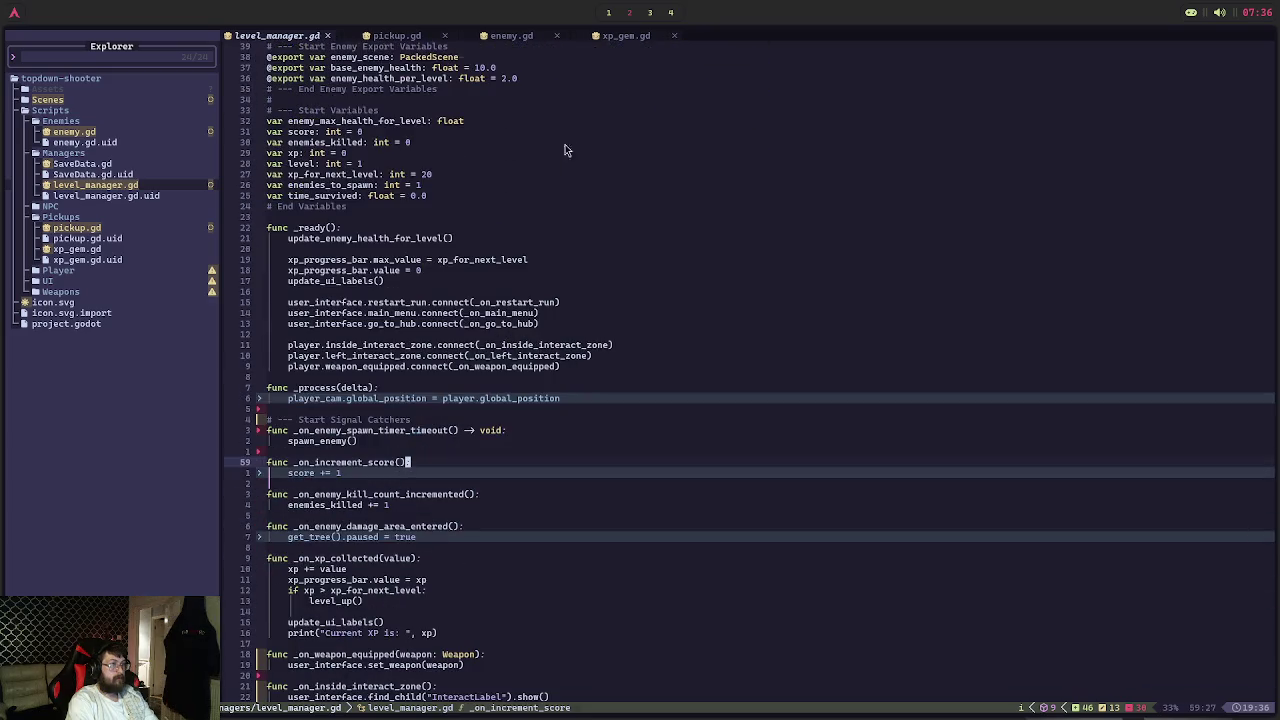
left_click(622, 36)
left_click(533, 36)
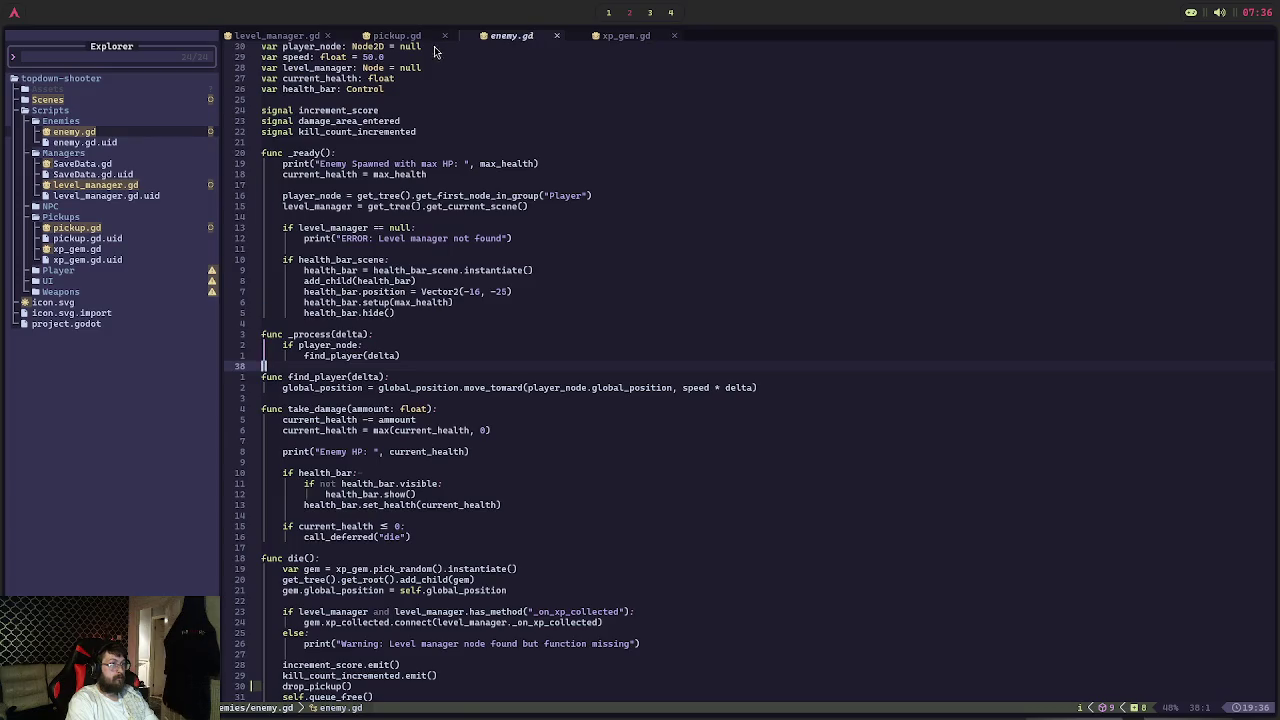
left_click(416, 38)
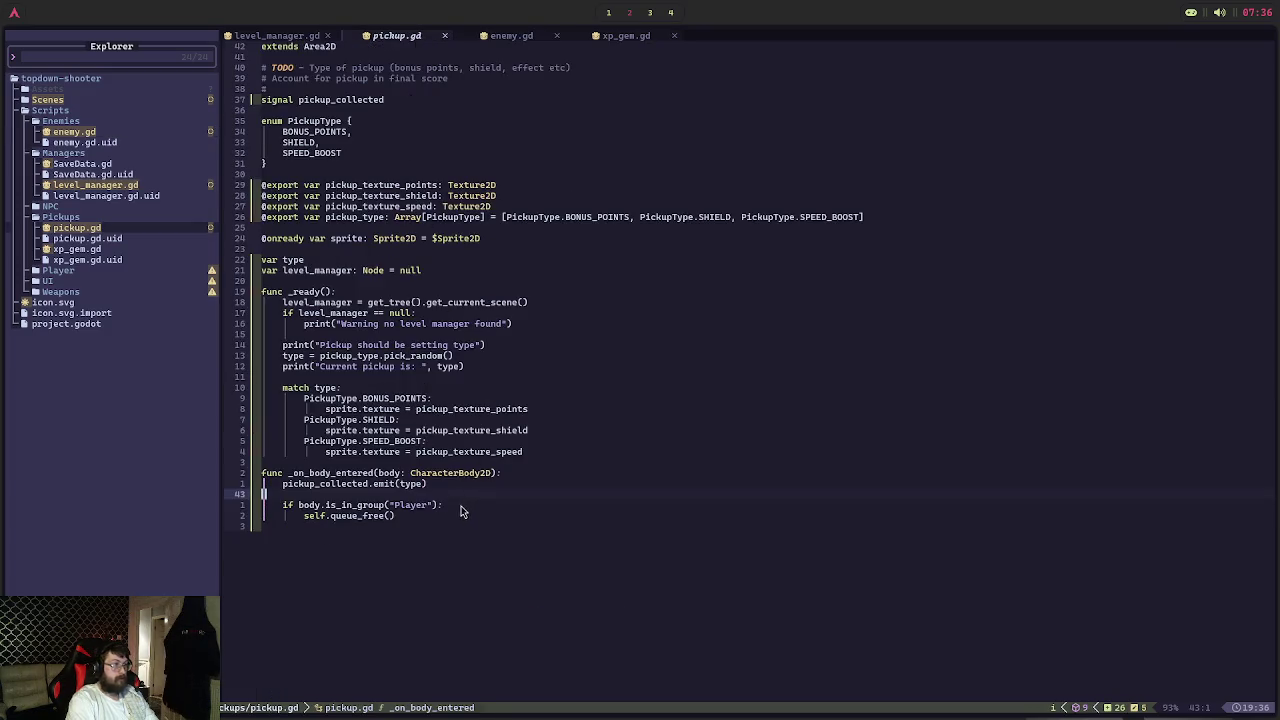
left_click(300, 36)
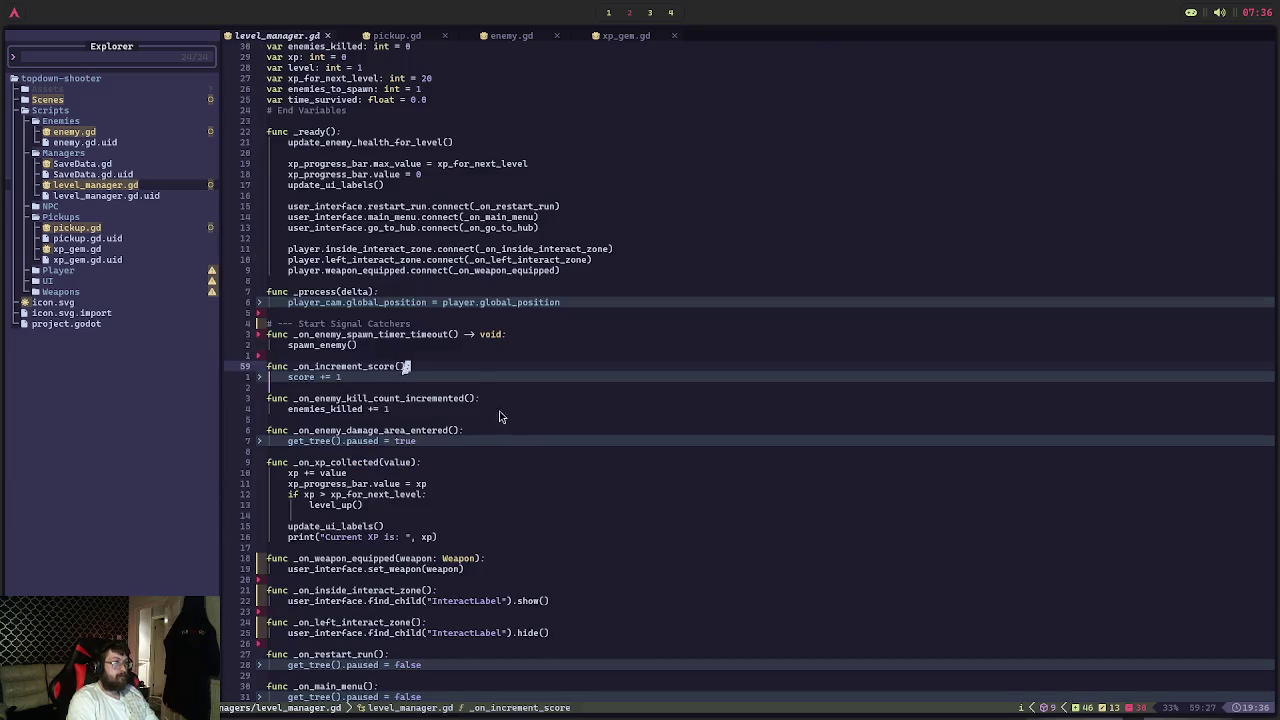
scroll(515, 409, "down", 2)
scroll(515, 409, "up", 4)
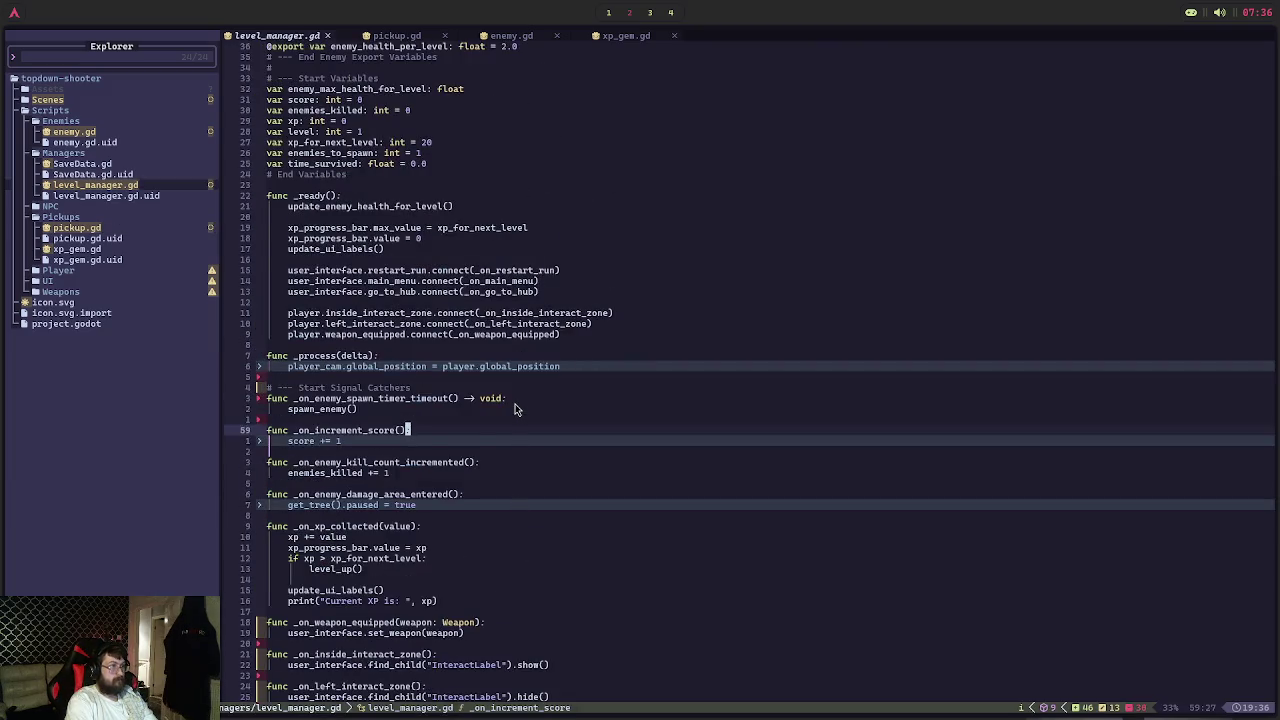
Add pickup.pickup_collected.connect(_on_pickup_collected) below the weapon_equipped connection in _ready
left_click(591, 340)
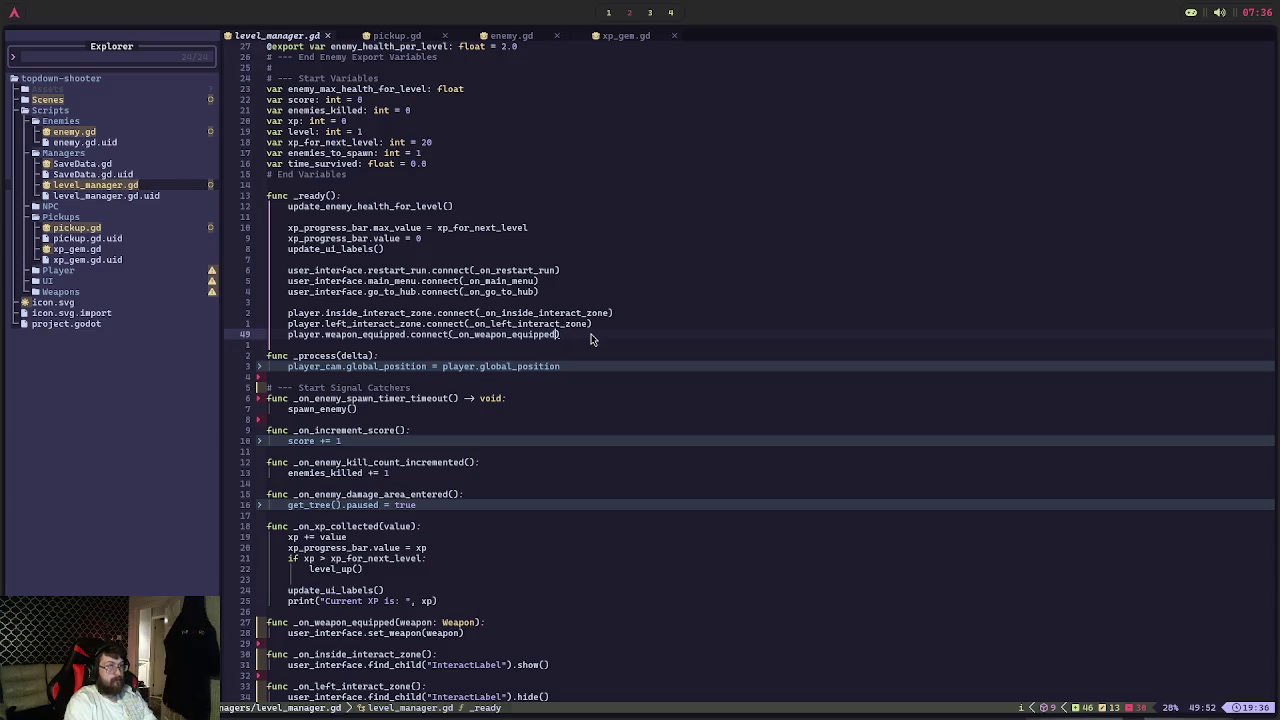
key("Return")
key("Return")
type("pick")
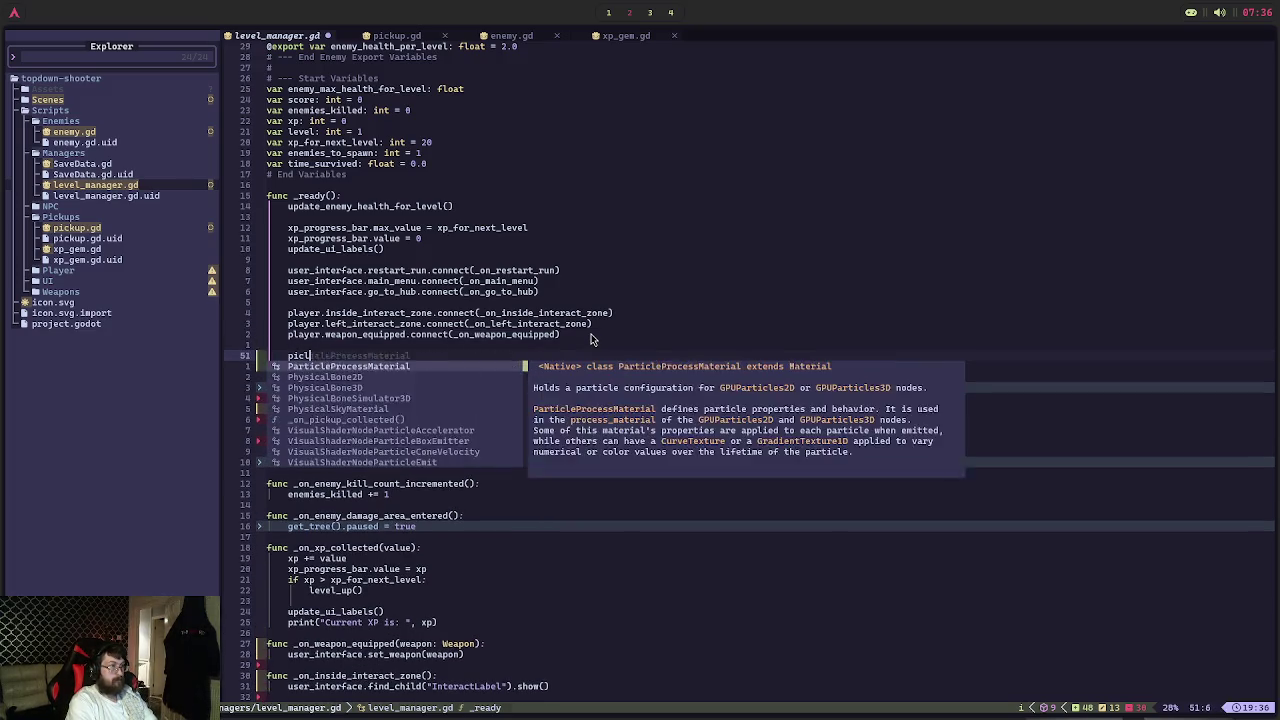
type("up.pickup_")
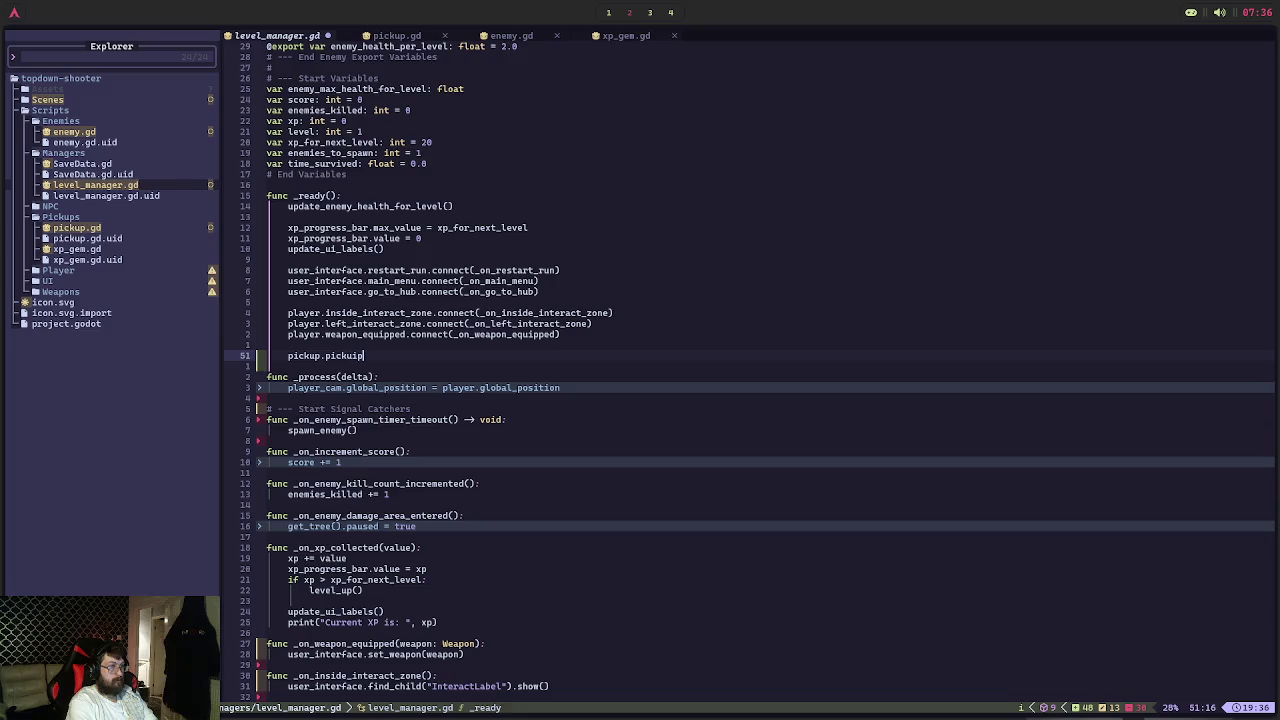
type("collecte")
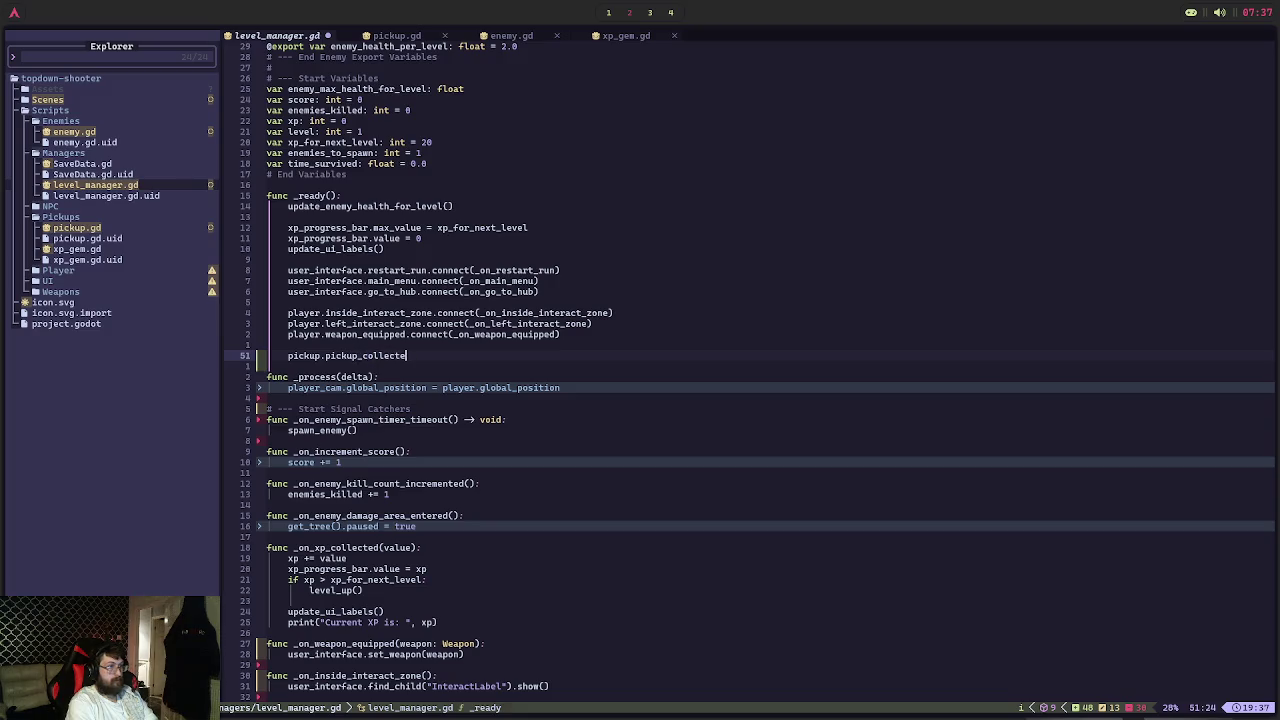
type("d.conn")
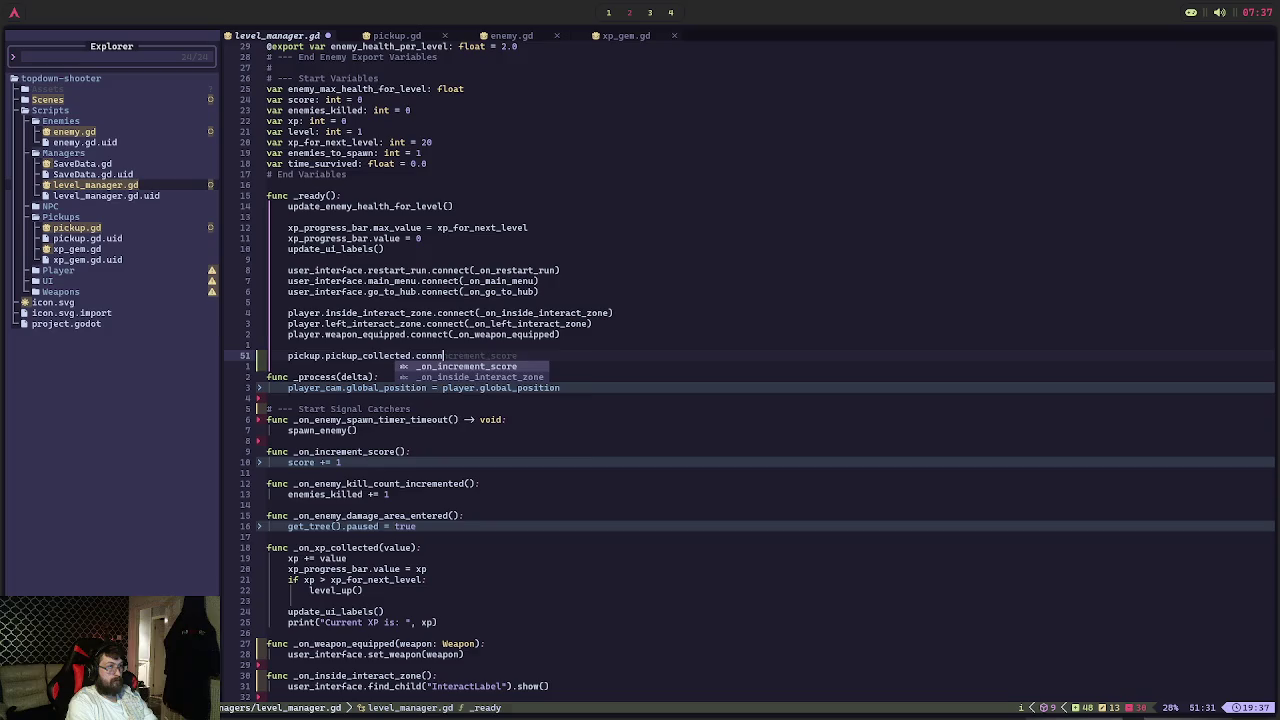
type("ect(_on_picku")
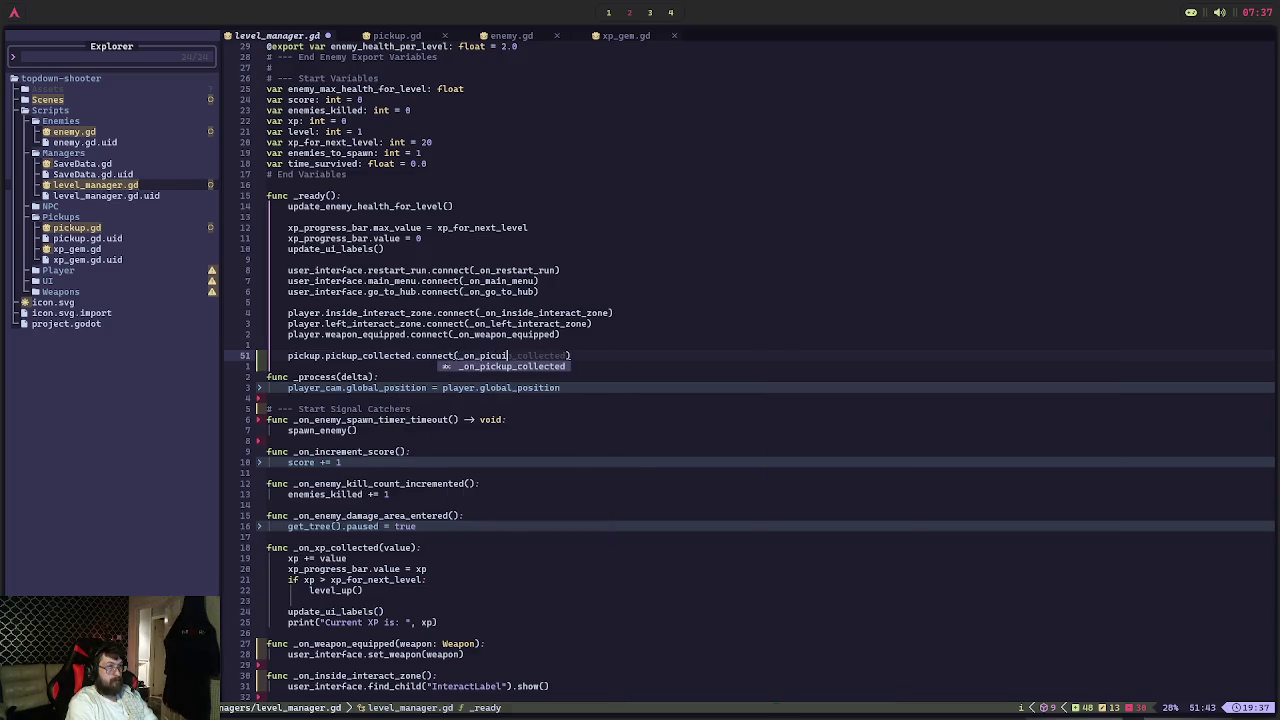
key("Tab")
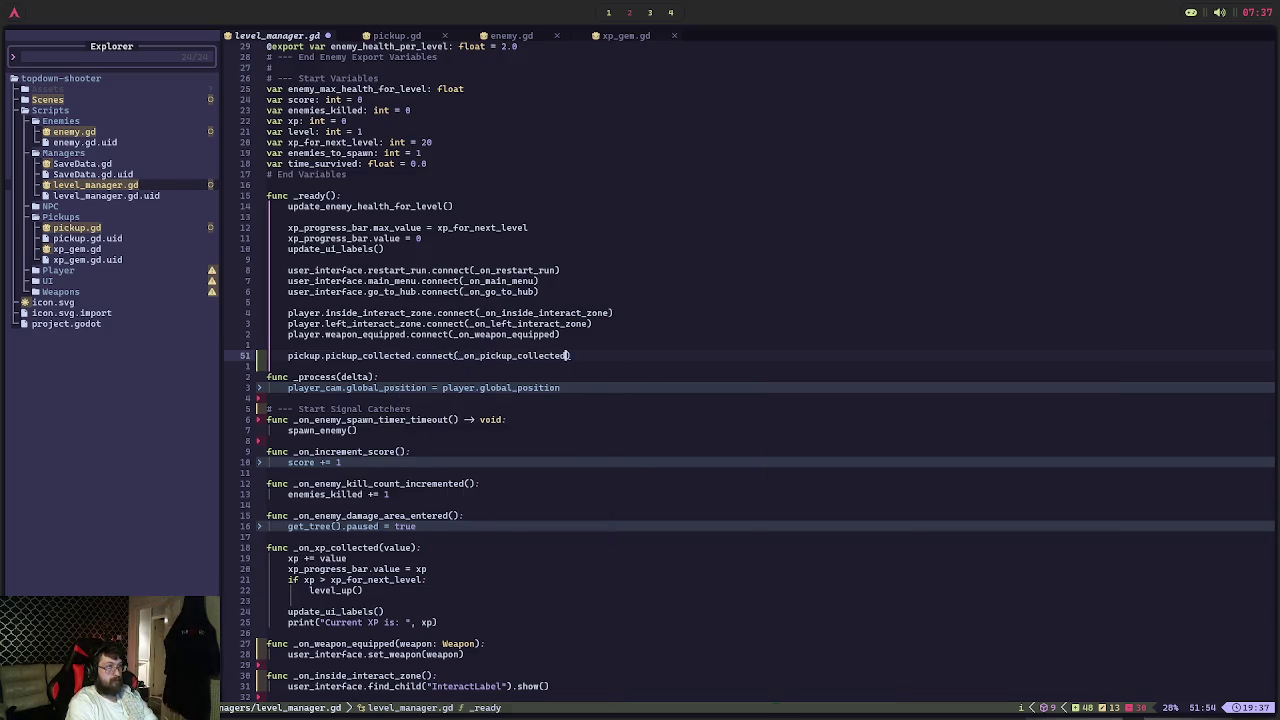
key("alt+Tab")
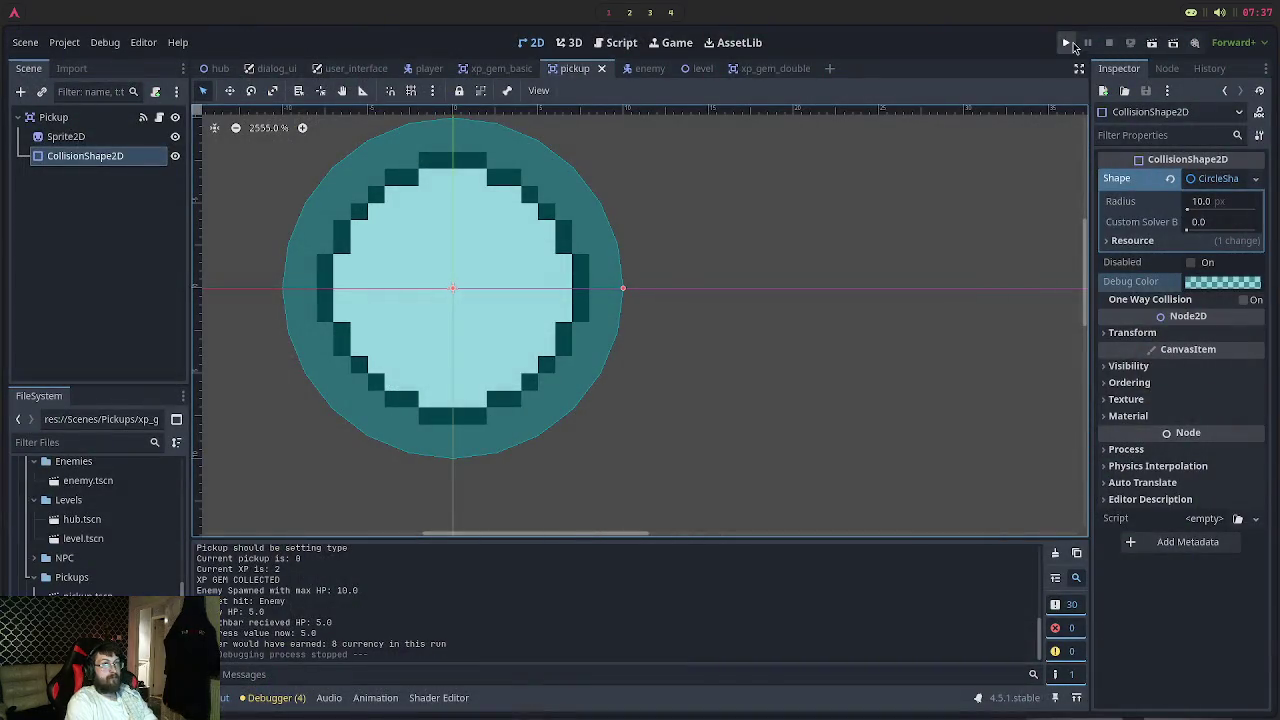
Run and stop the game, then inspect the Errors tab's Nil 'pickup_collected' access error
key("F5")
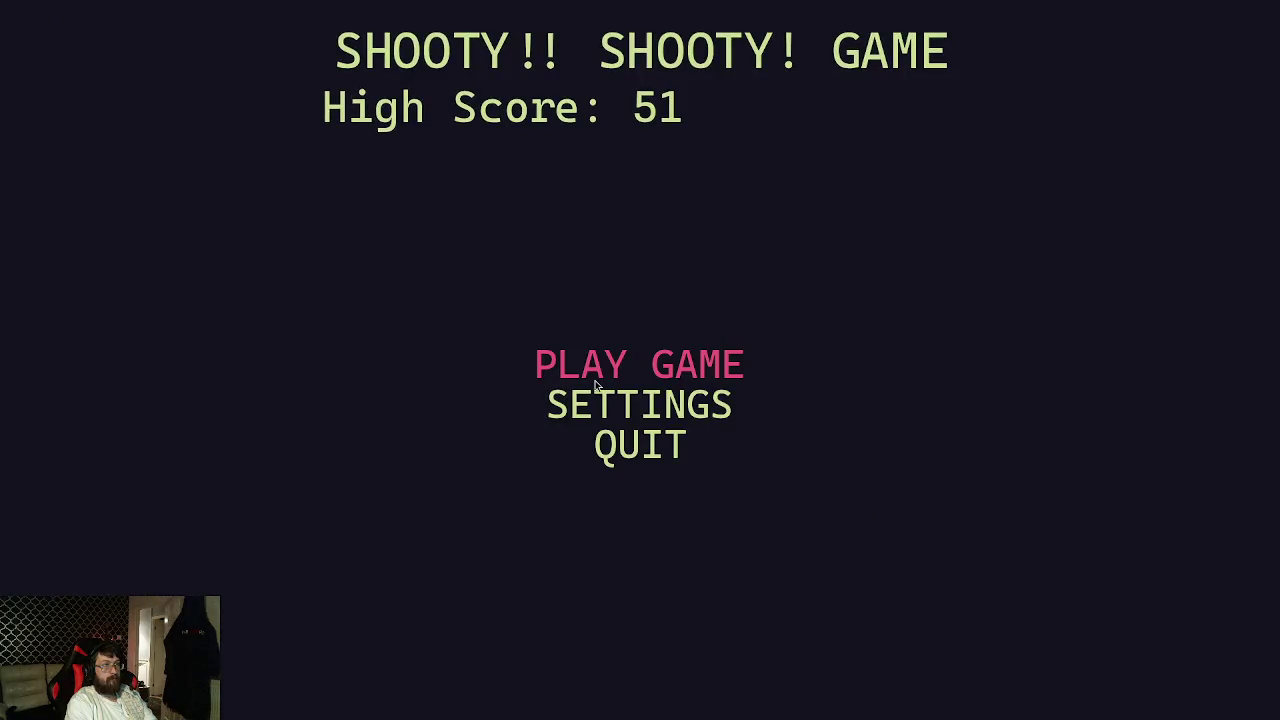
key("Return")
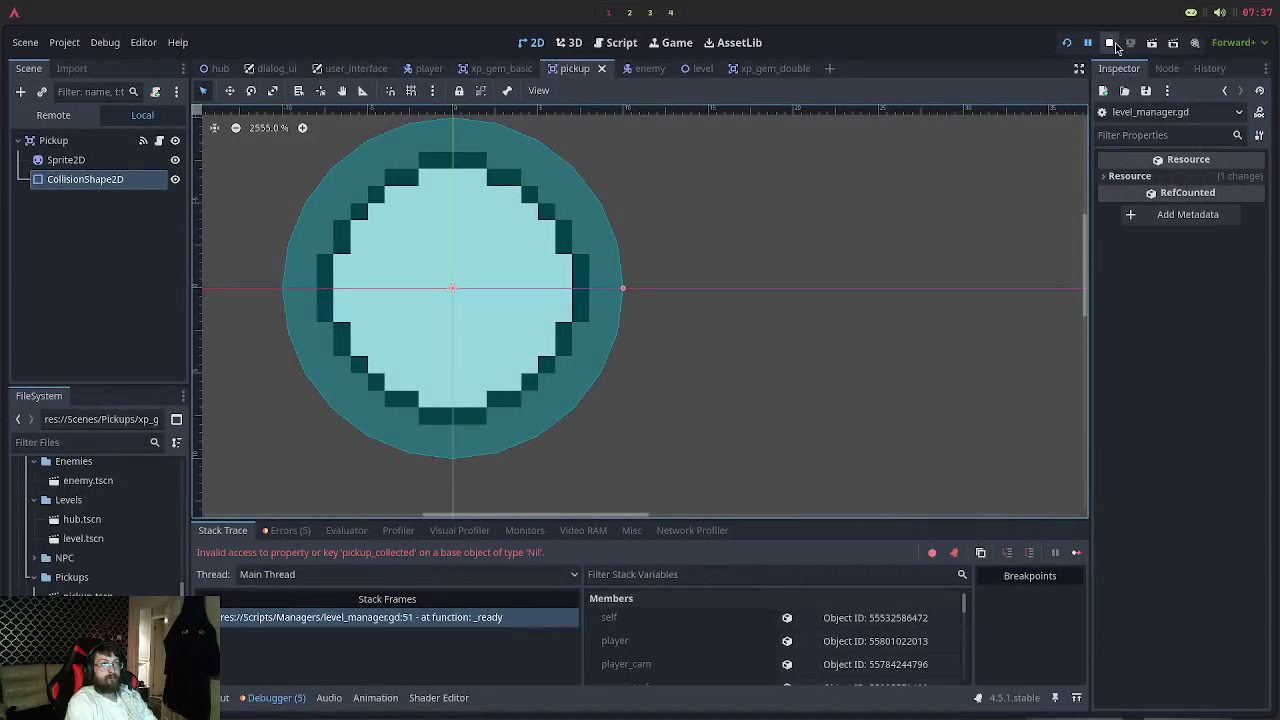
left_click(1110, 43)
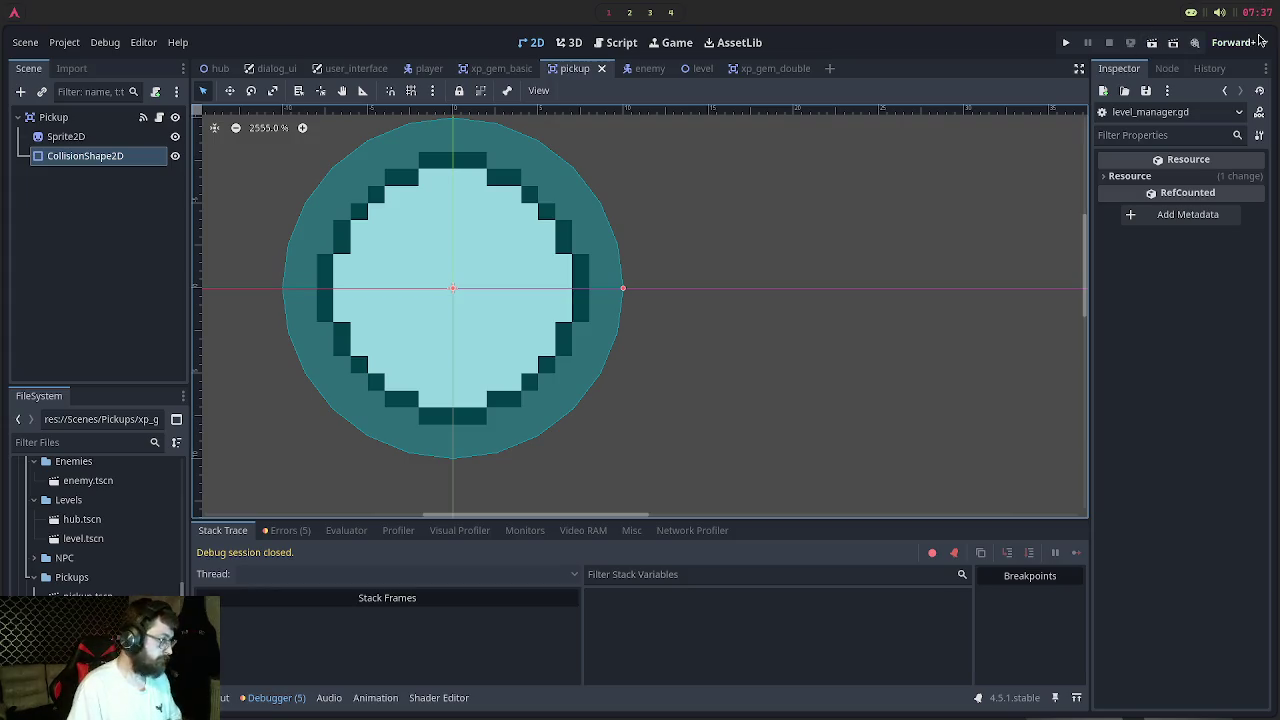
left_click(292, 532)
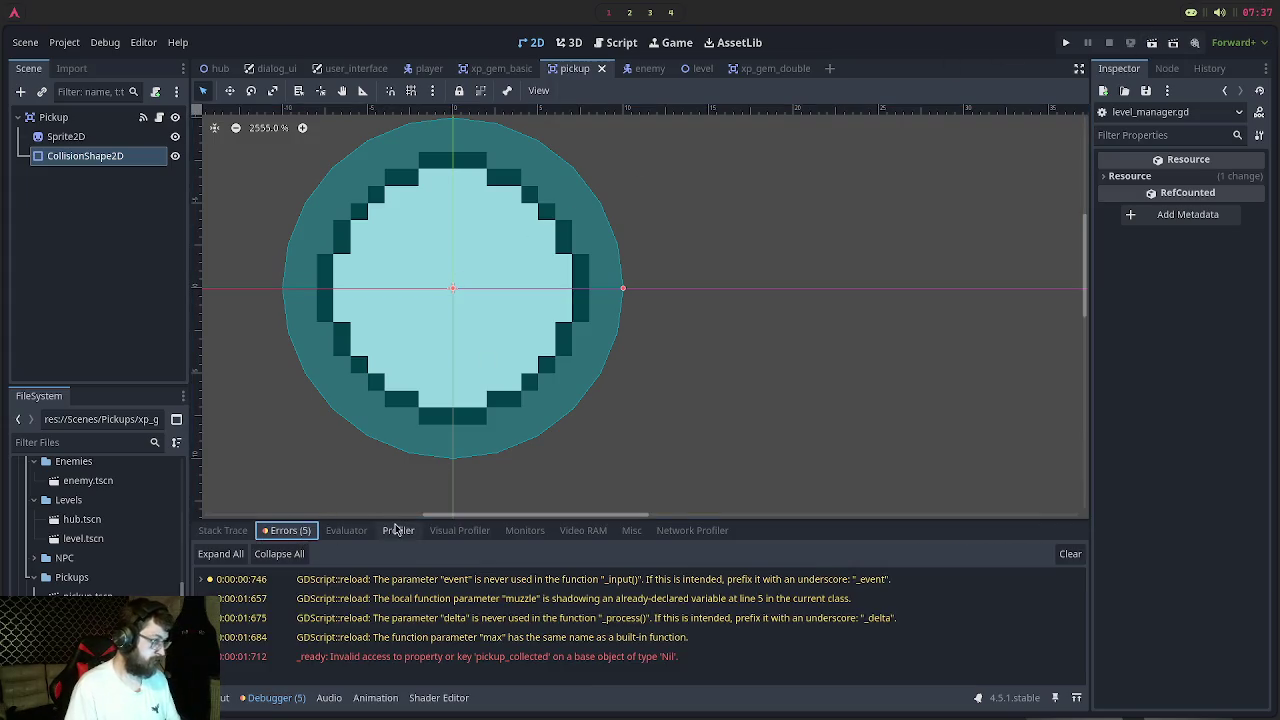
key("super+2")
Delete the pickup_collected connect line on line 51 and save level_manager.gd
key("a")
key("BackSpace")
key("BackSpace")
key("BackSpace")
key("BackSpace")
key("BackSpace")
key("BackSpace")
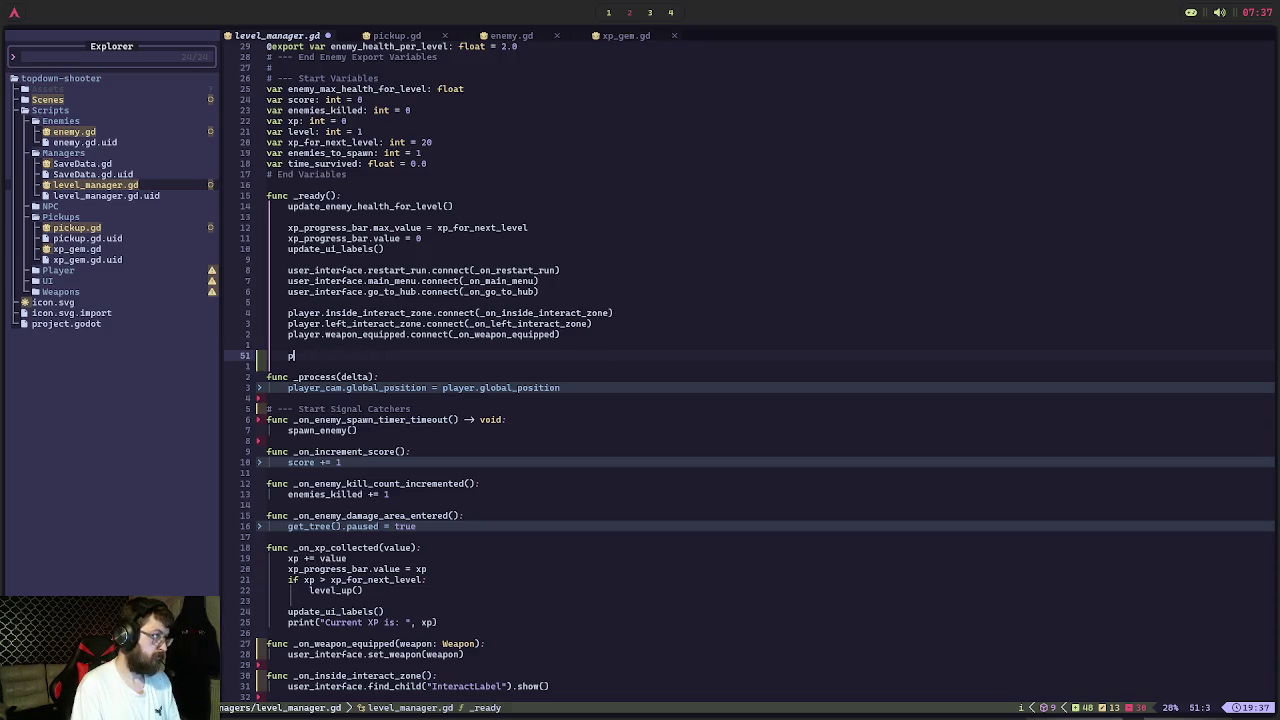
key("ctrl+s")
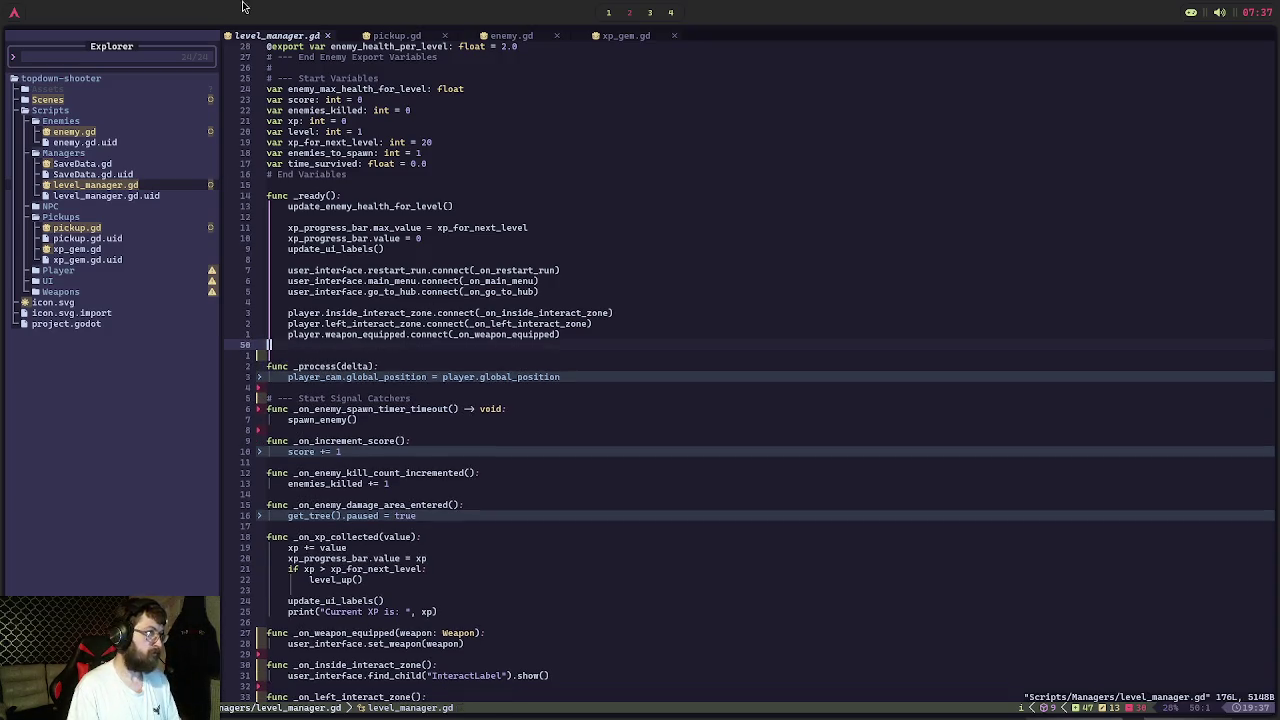
Compare pickup.gd, xp_gem.gd and enemy.gd, ending back on pickup.gd
left_click(402, 37)
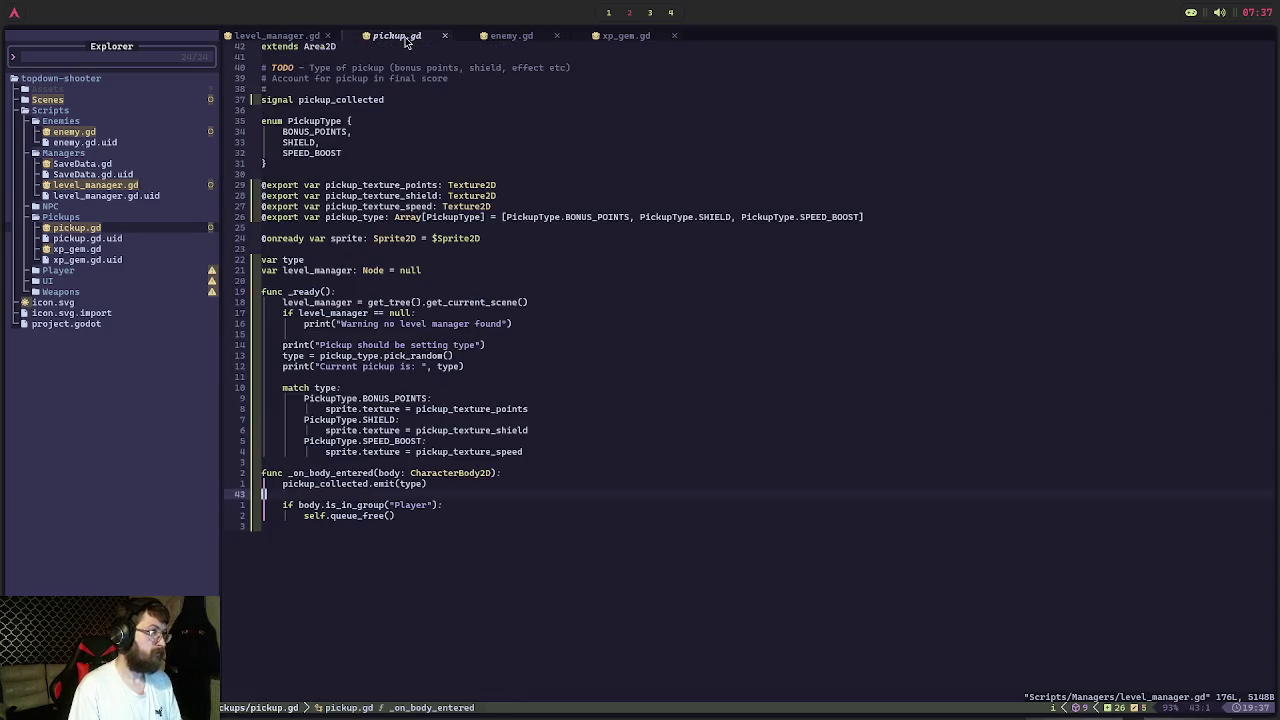
left_click(612, 37)
left_click(512, 35)
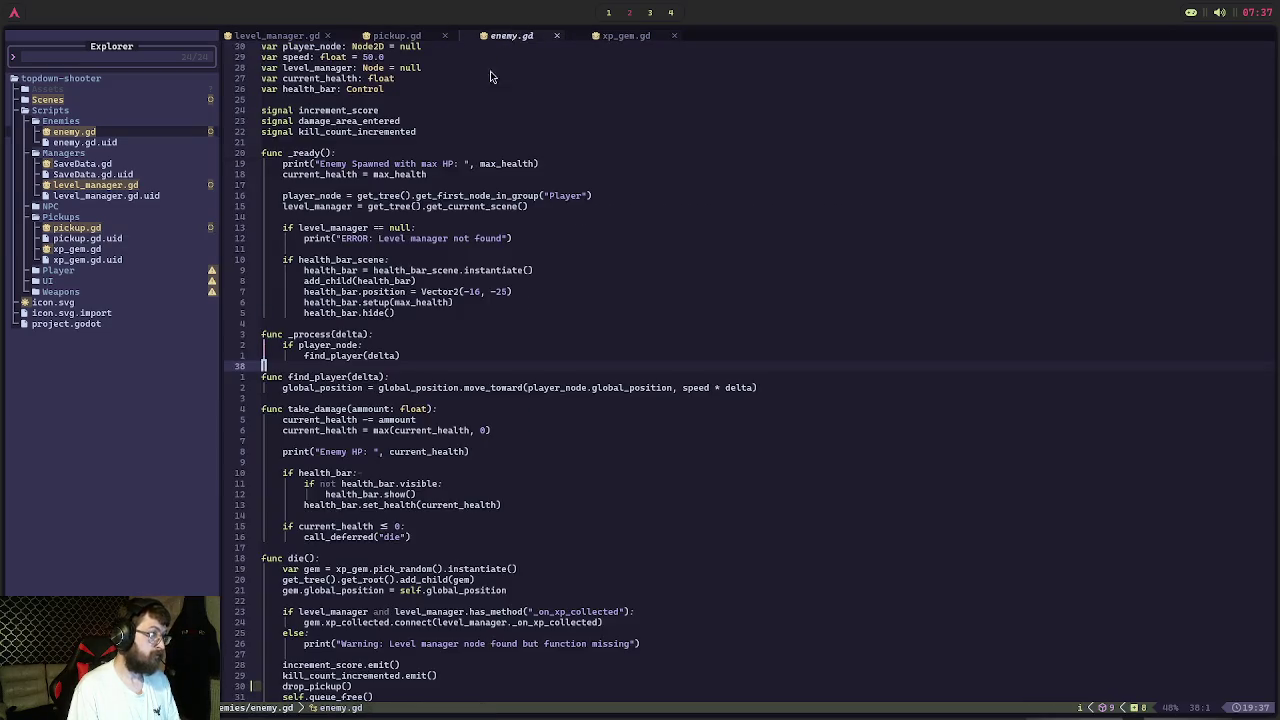
scroll(455, 280, "down", 6)
left_click(390, 37)
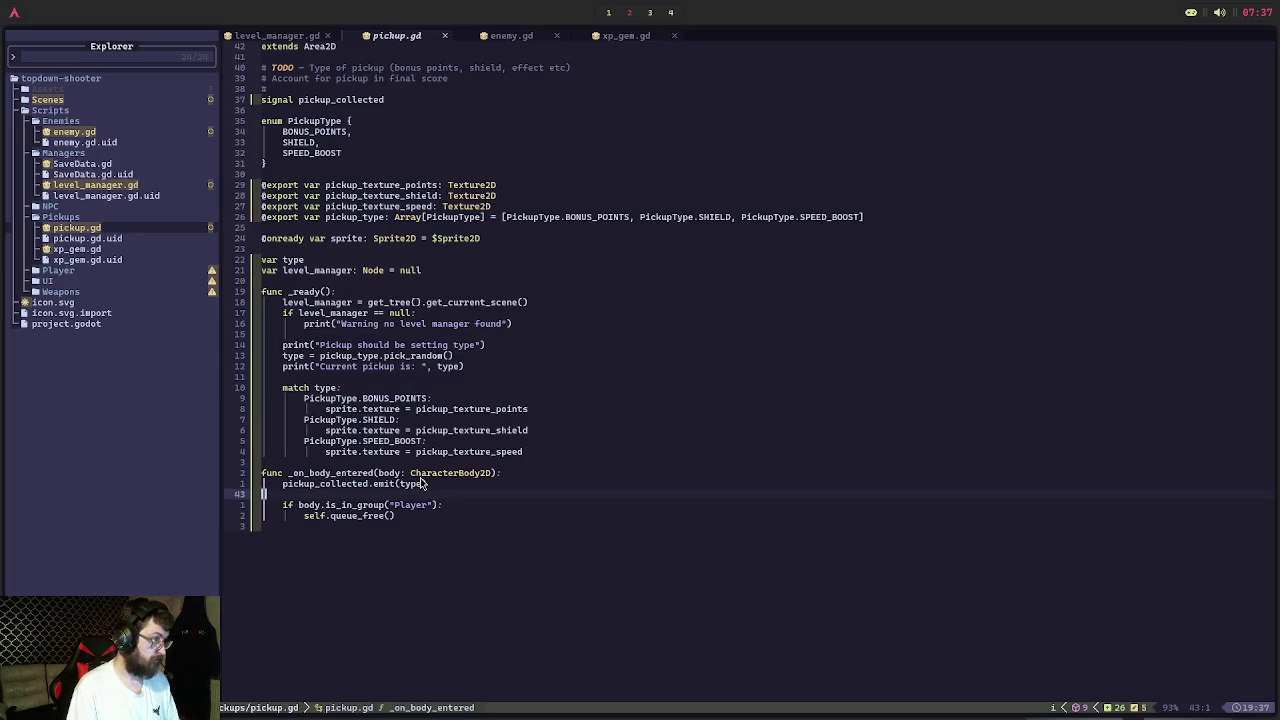
Add a line in _on_body_entered checking level_manager and level_manager.has_method("_on_pickup_collected")
left_click(538, 474)
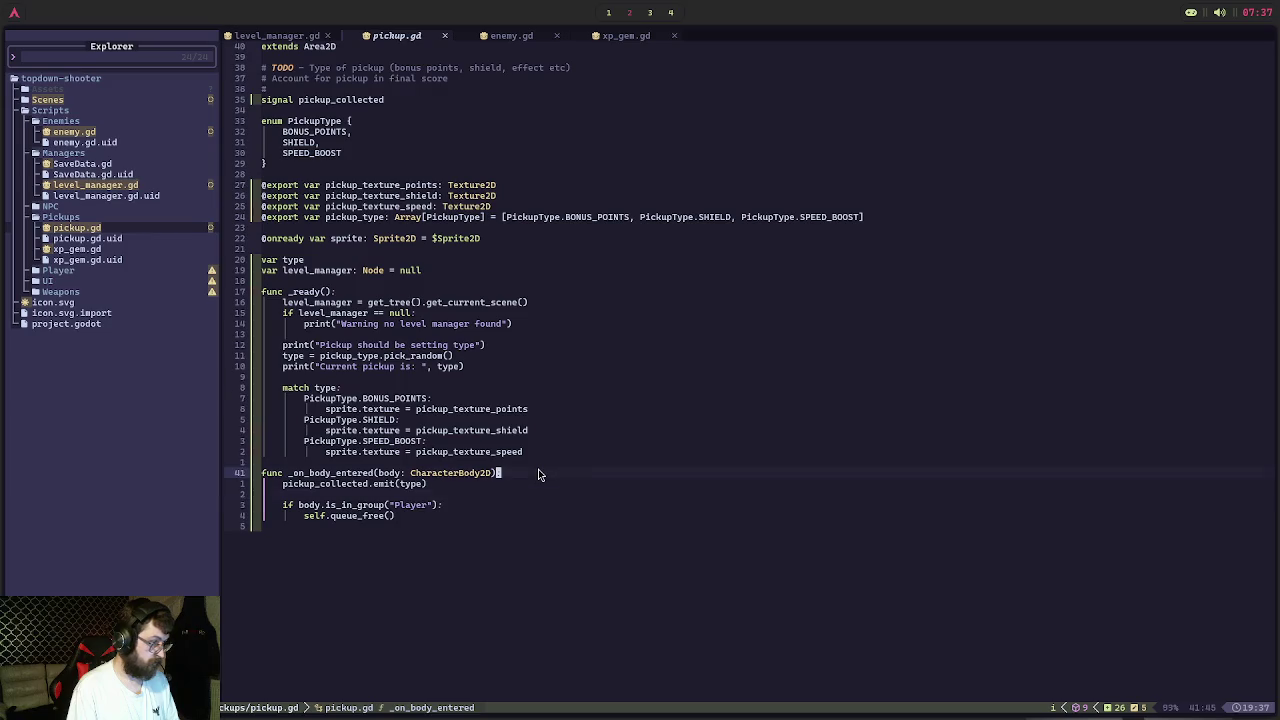
key("Return")
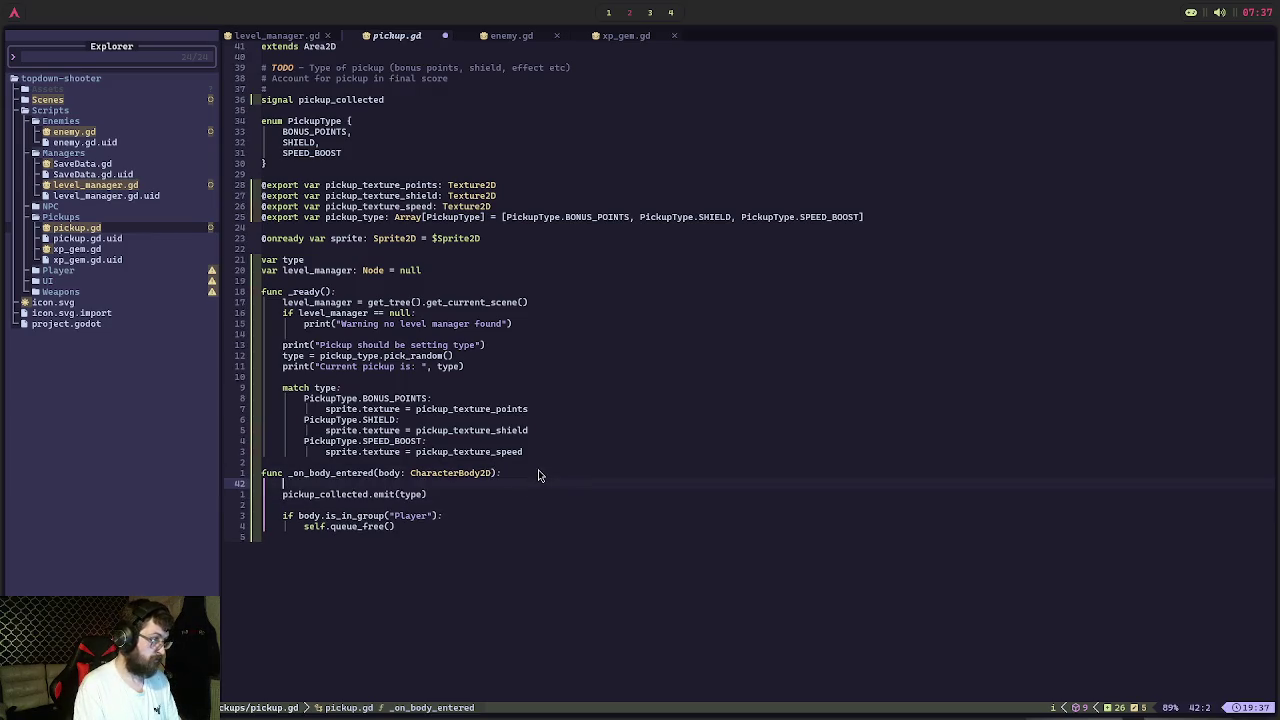
type("iflevel_manager ")
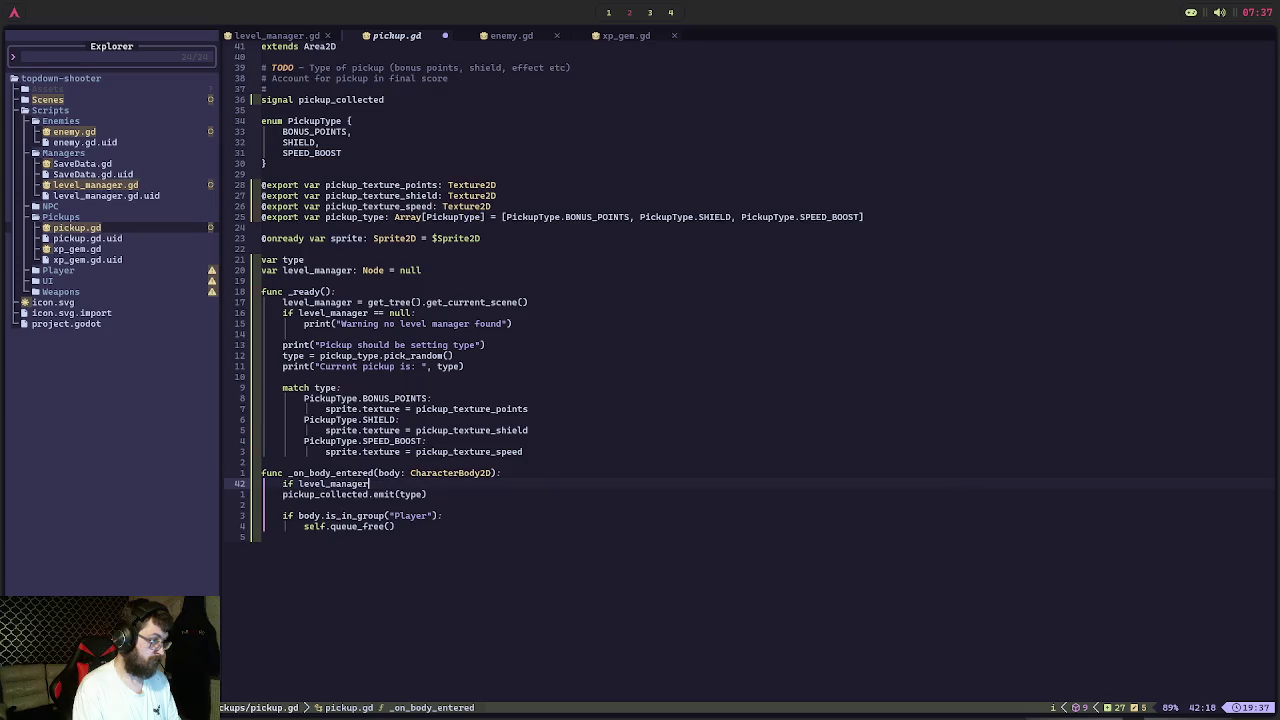
type("and level_manager.has_m")
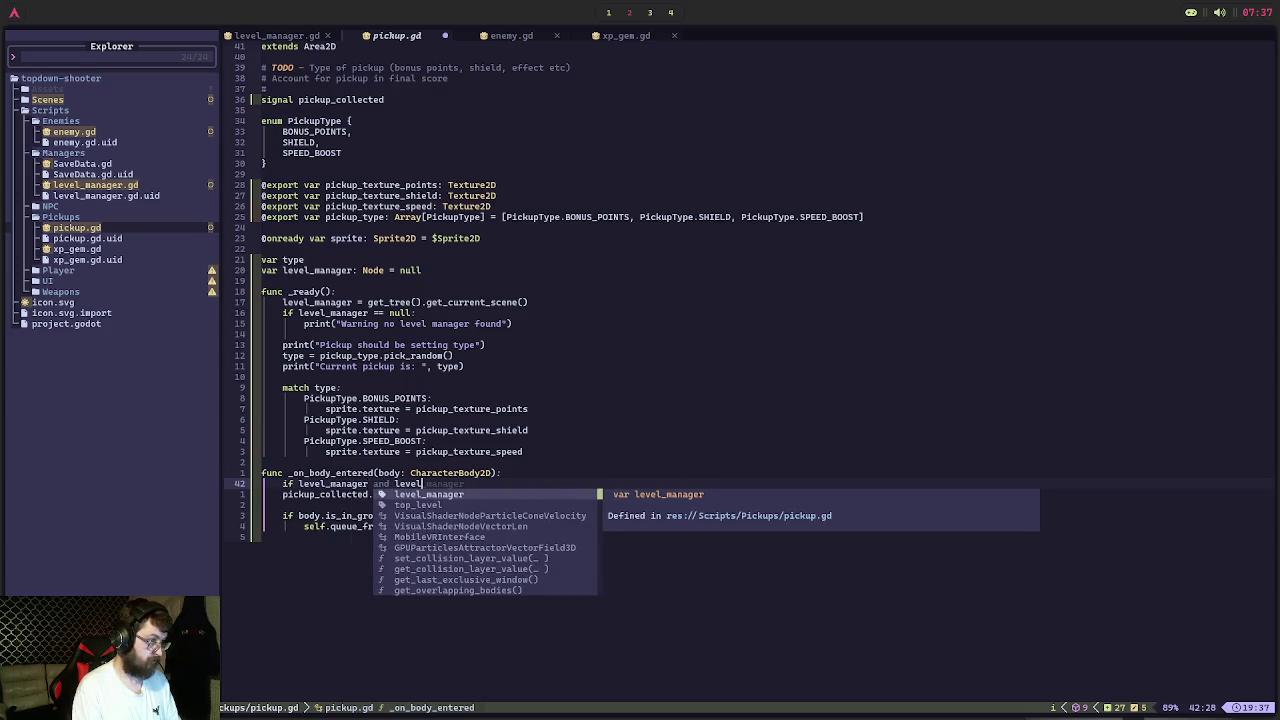
key("Return")
type("has_m")
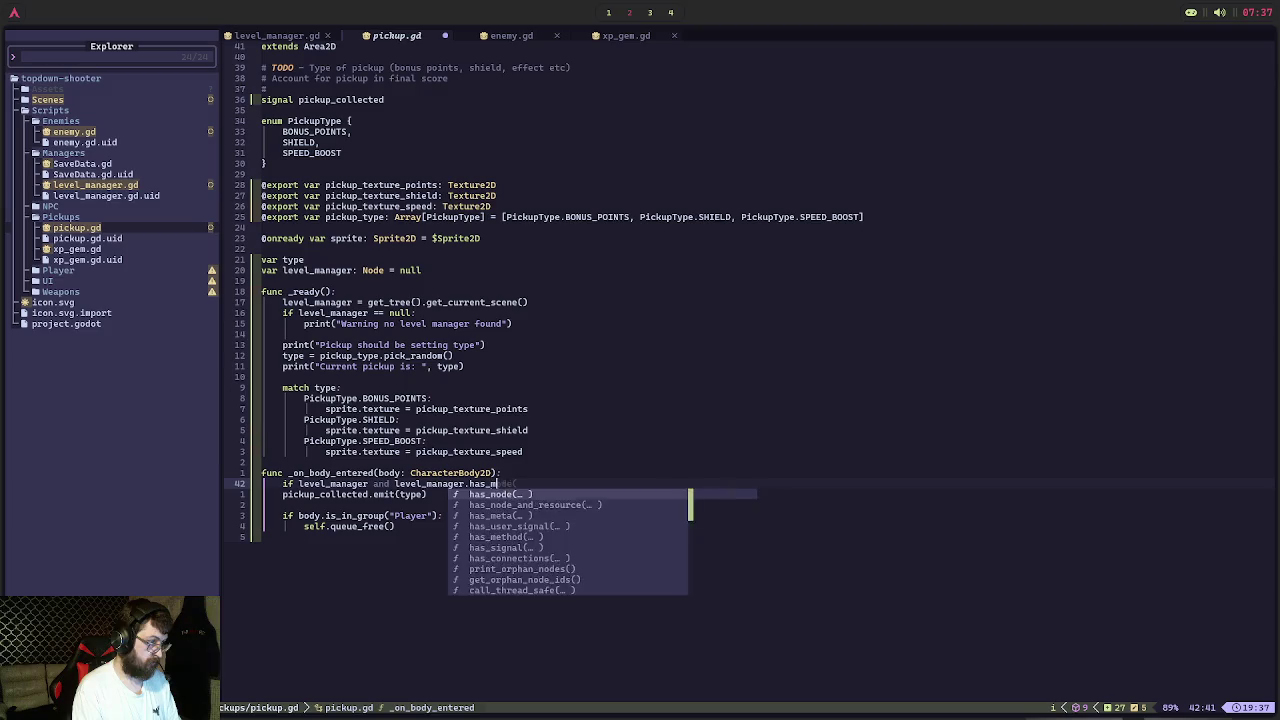
key("Return")
type("\"")
type("_on_pickup")
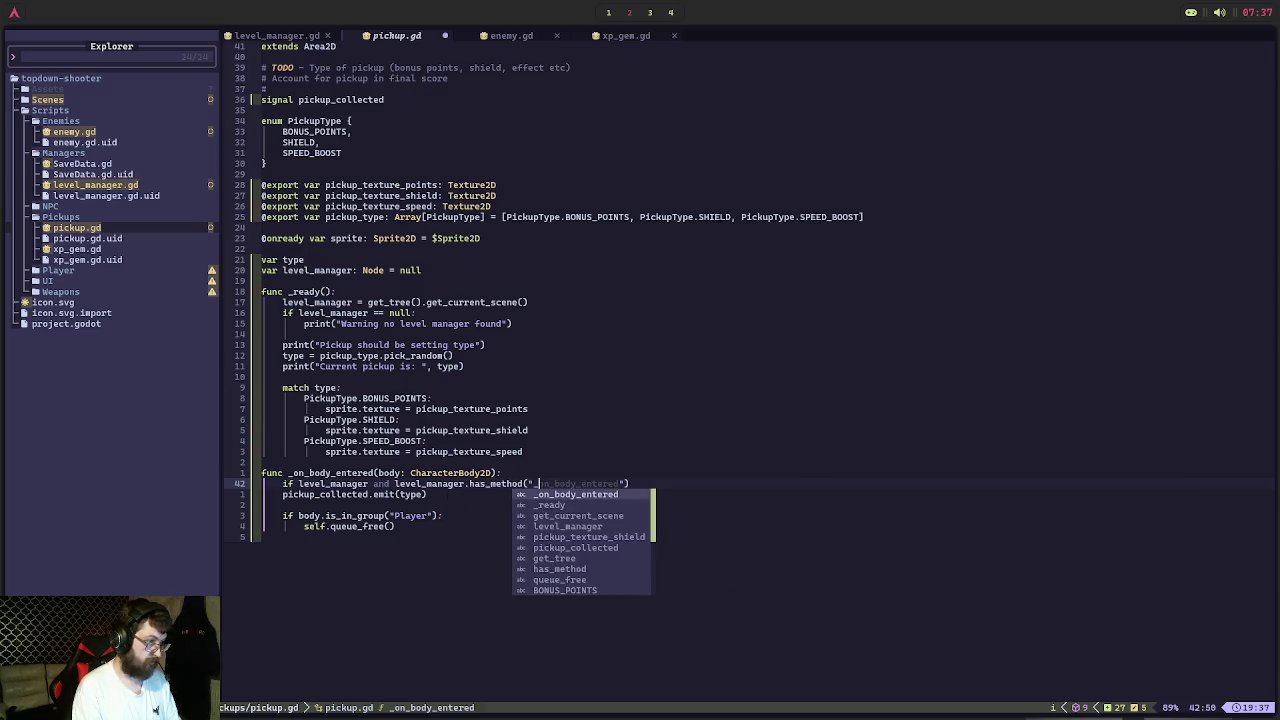
key("BackSpace")
key("BackSpace")
key("BackSpace")
type("kup_collected")
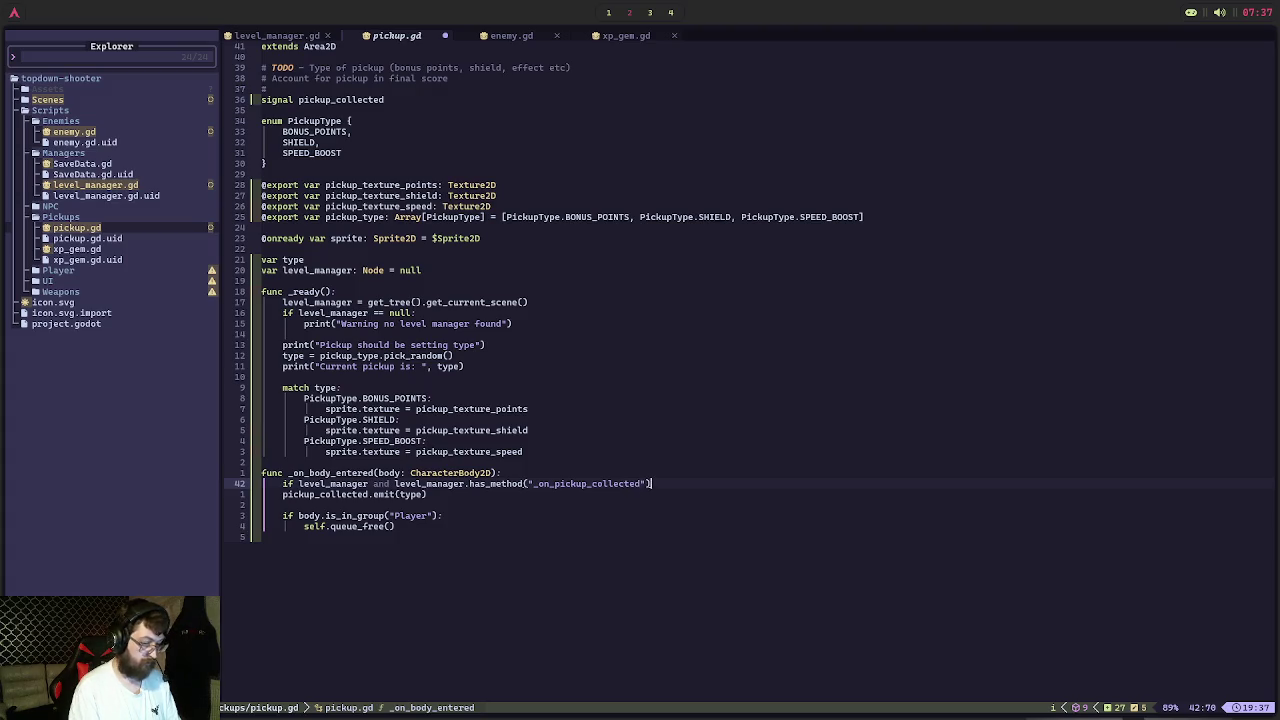
Consult enemy.gd, then nest the pickup_collected.emit line under the level_manager check
left_click(538, 38)
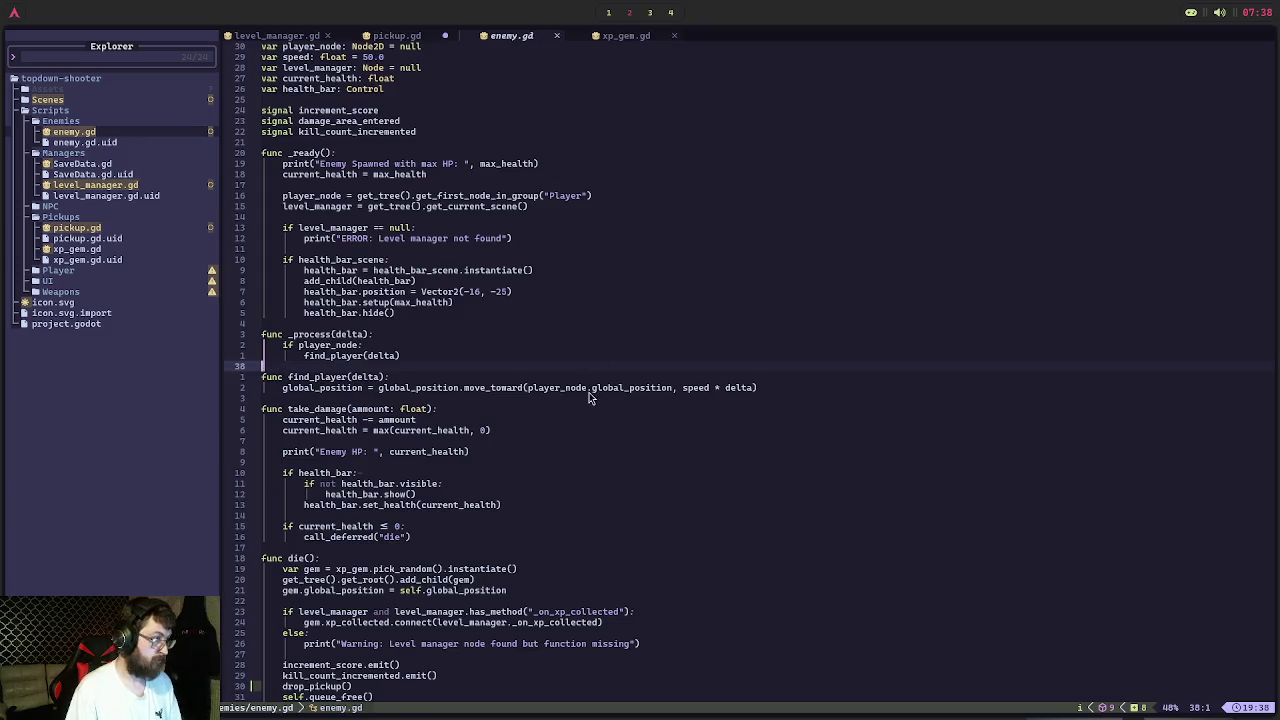
scroll(589, 398, "down", 5)
scroll(589, 398, "down", 1)
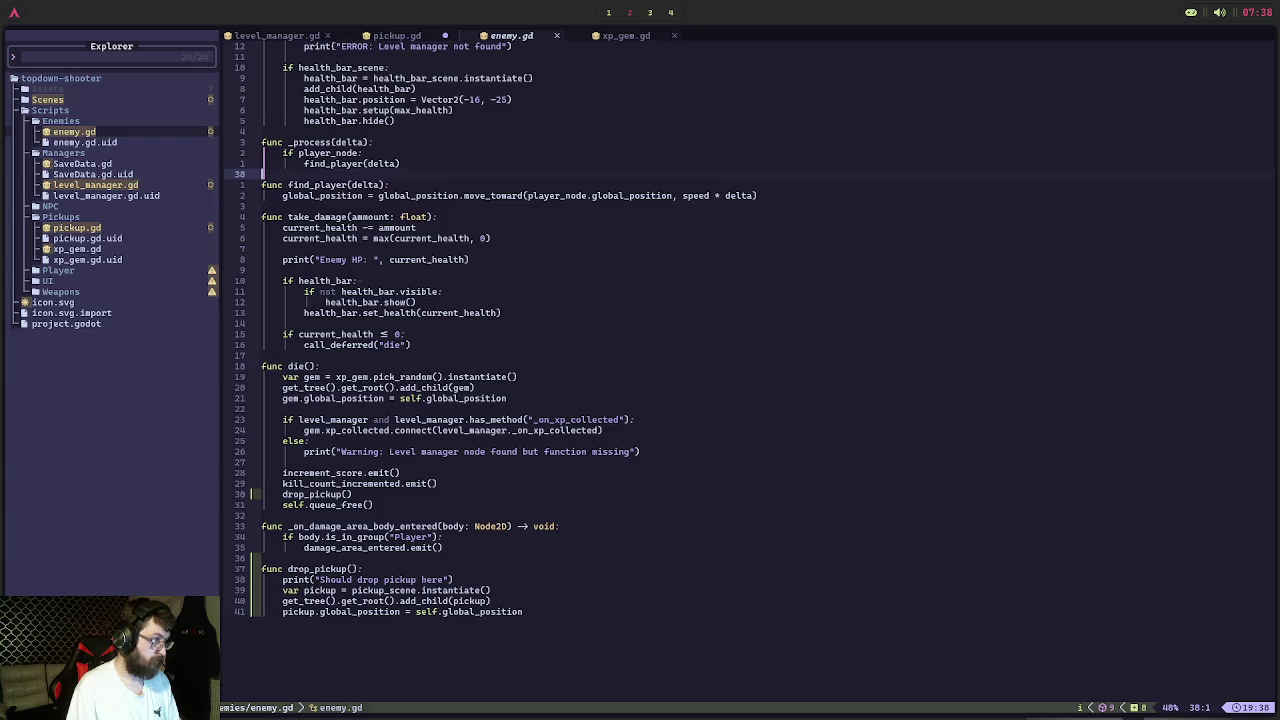
left_click(397, 38)
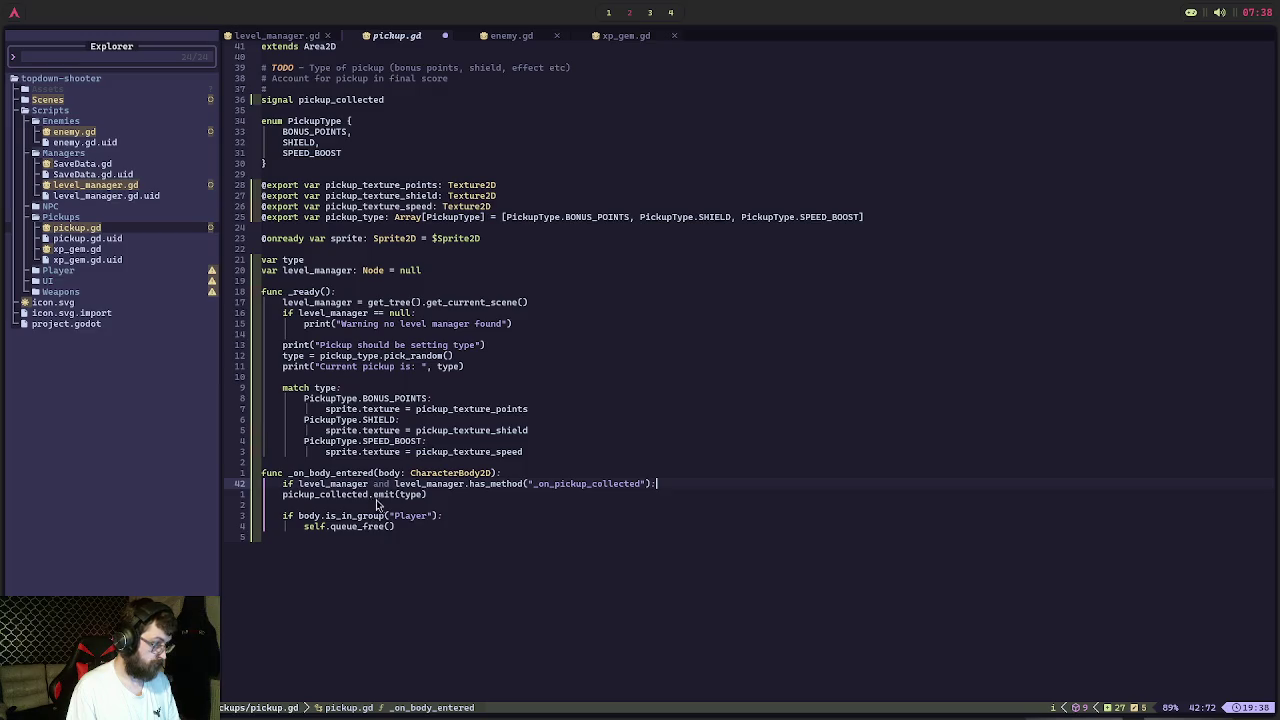
left_click(280, 496)
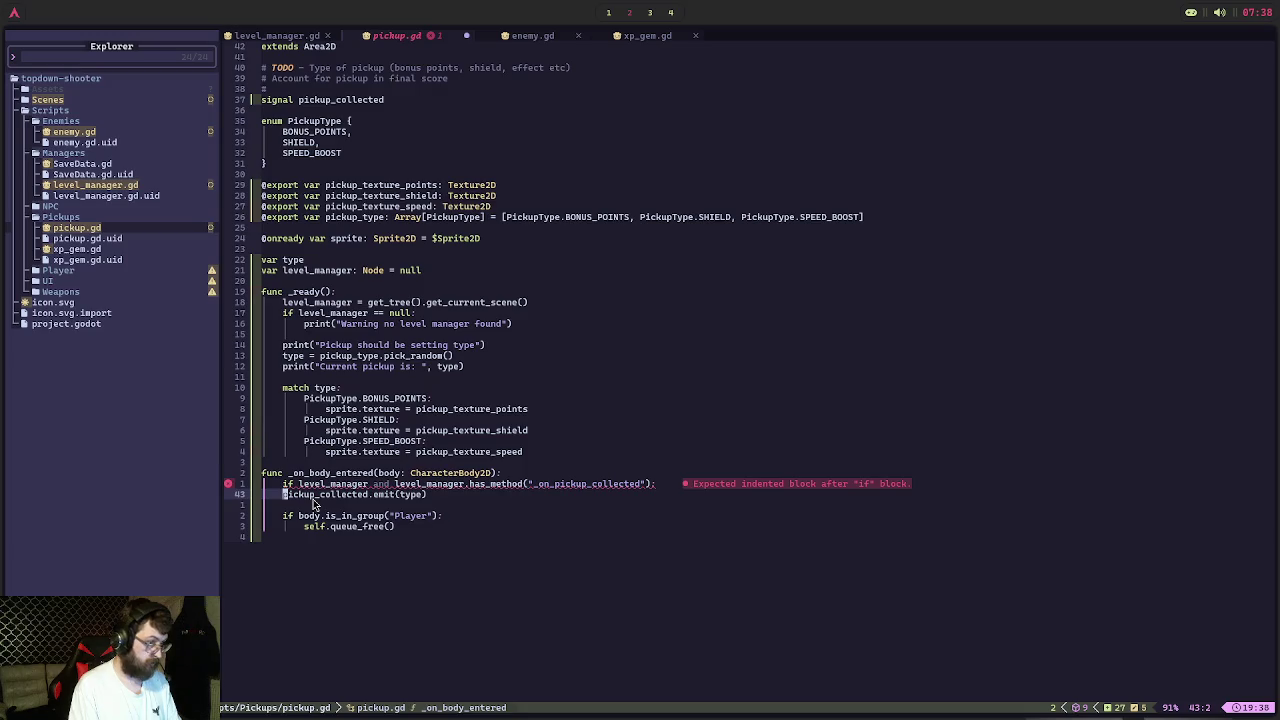
key("BackSpace")
key("BackSpace")
key("Return")
Replace .emit(type) with .connect(_on_pickup_collected) and save pickup.gd
left_click(457, 497)
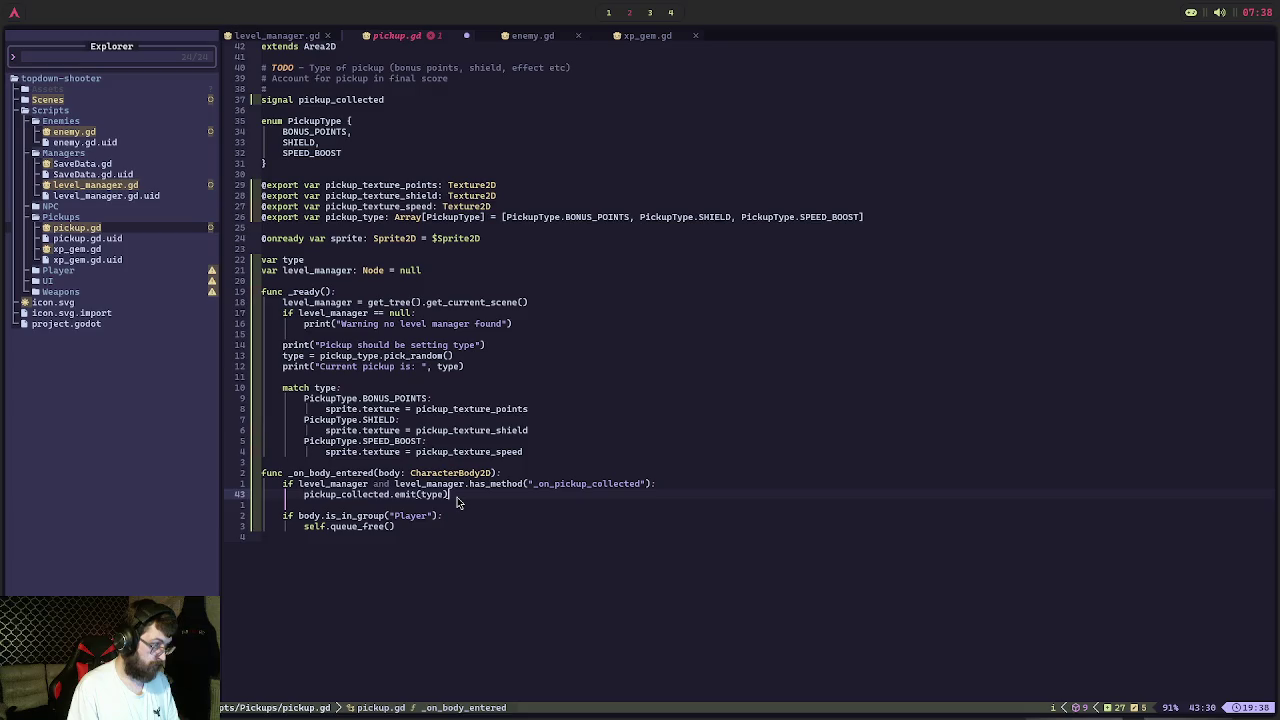
key("BackSpace")
key("BackSpace")
key("BackSpace")
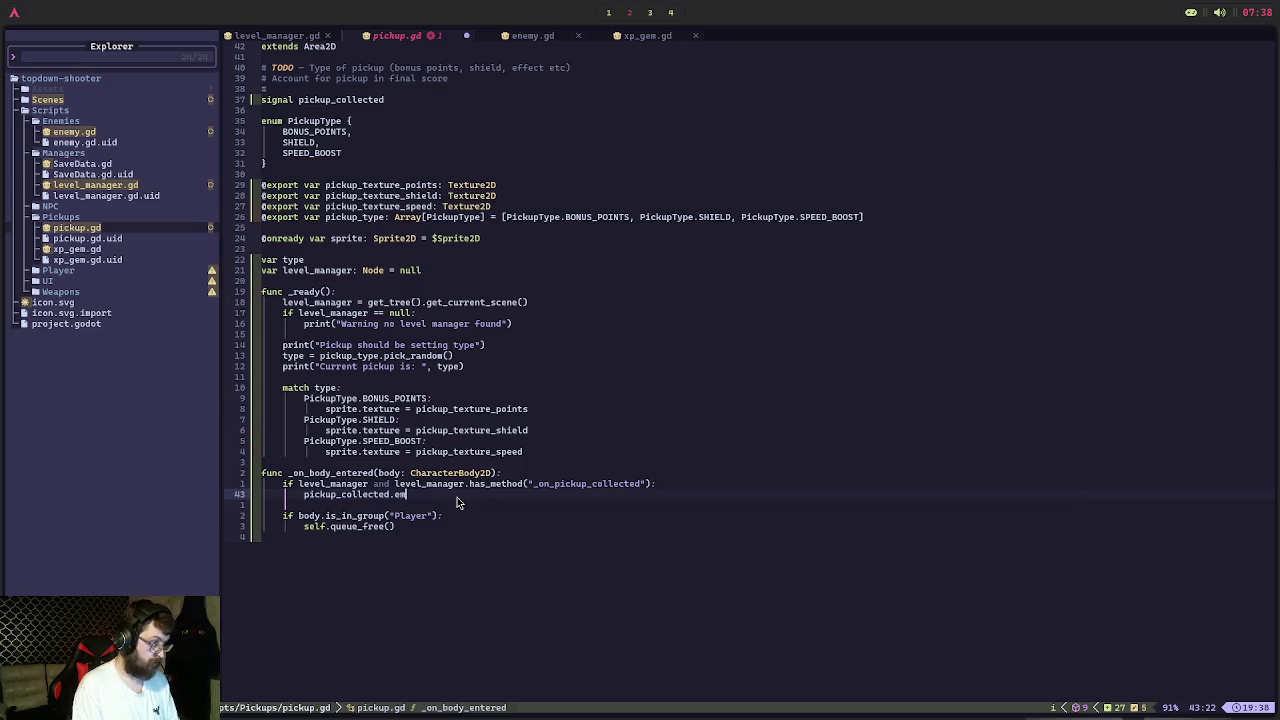
type(".conn")
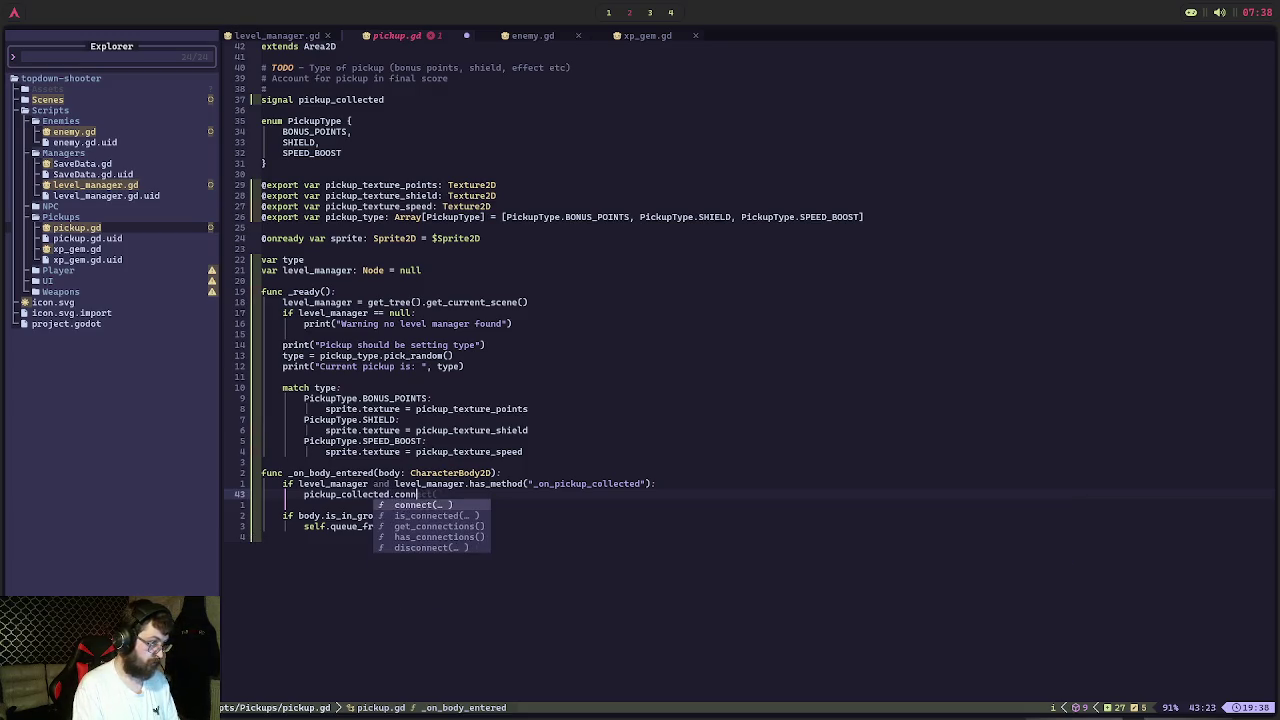
type("ect(_on_pickup_collected")
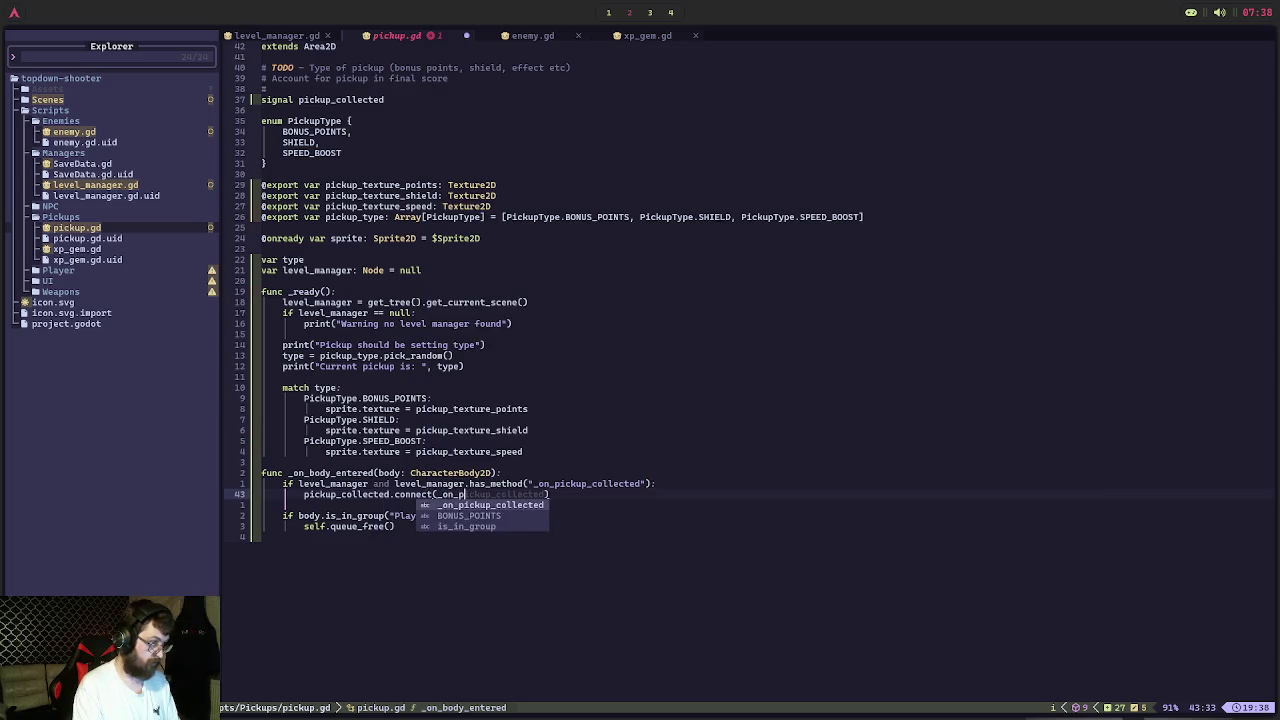
key("super+1")
key("super+2")
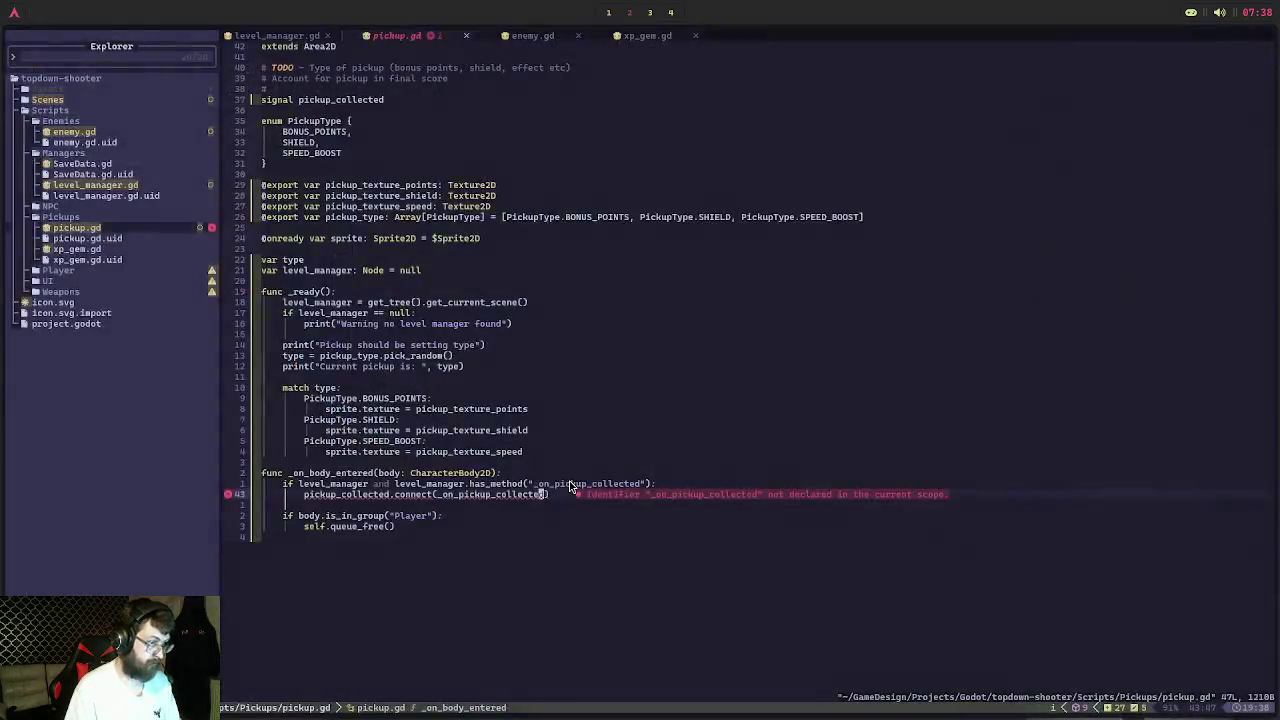
key("super+4")
Study enemy.gd's die(), which connects xp_collected to level_manager._on_xp_collected, then return to pickup.gd
key("super+2")
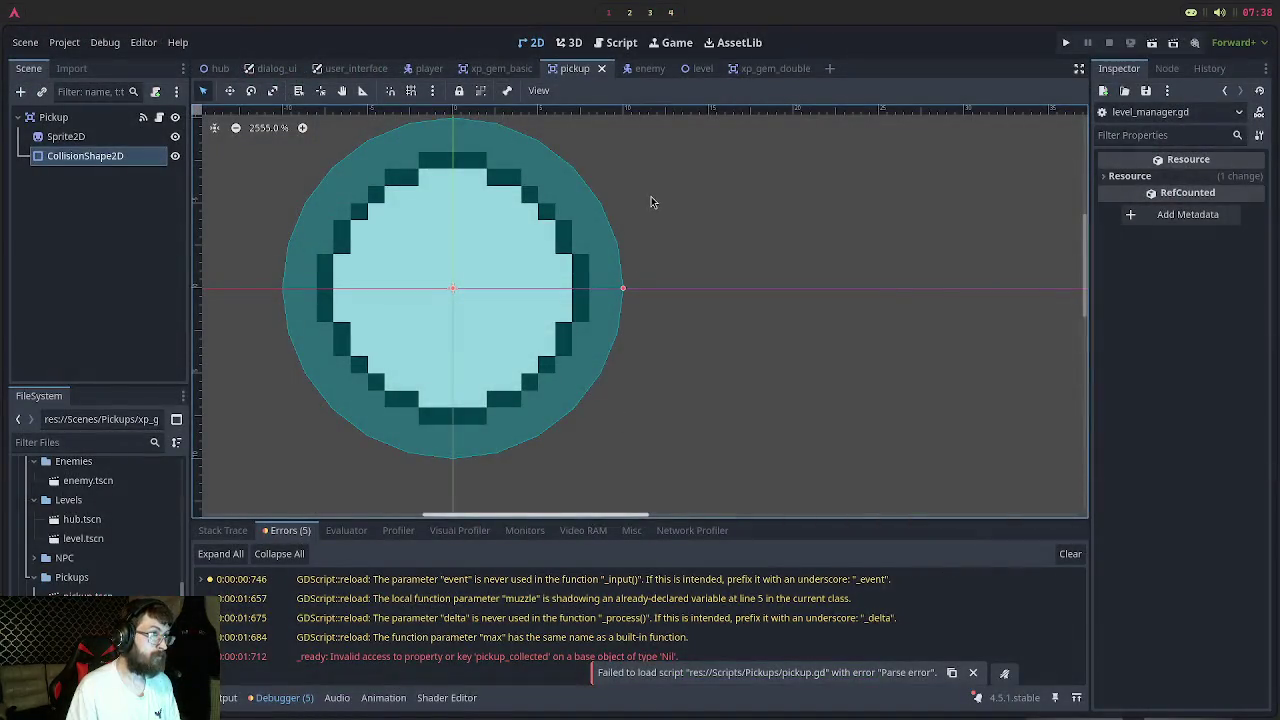
key("super+1")
key("ctrl+Page_Down")
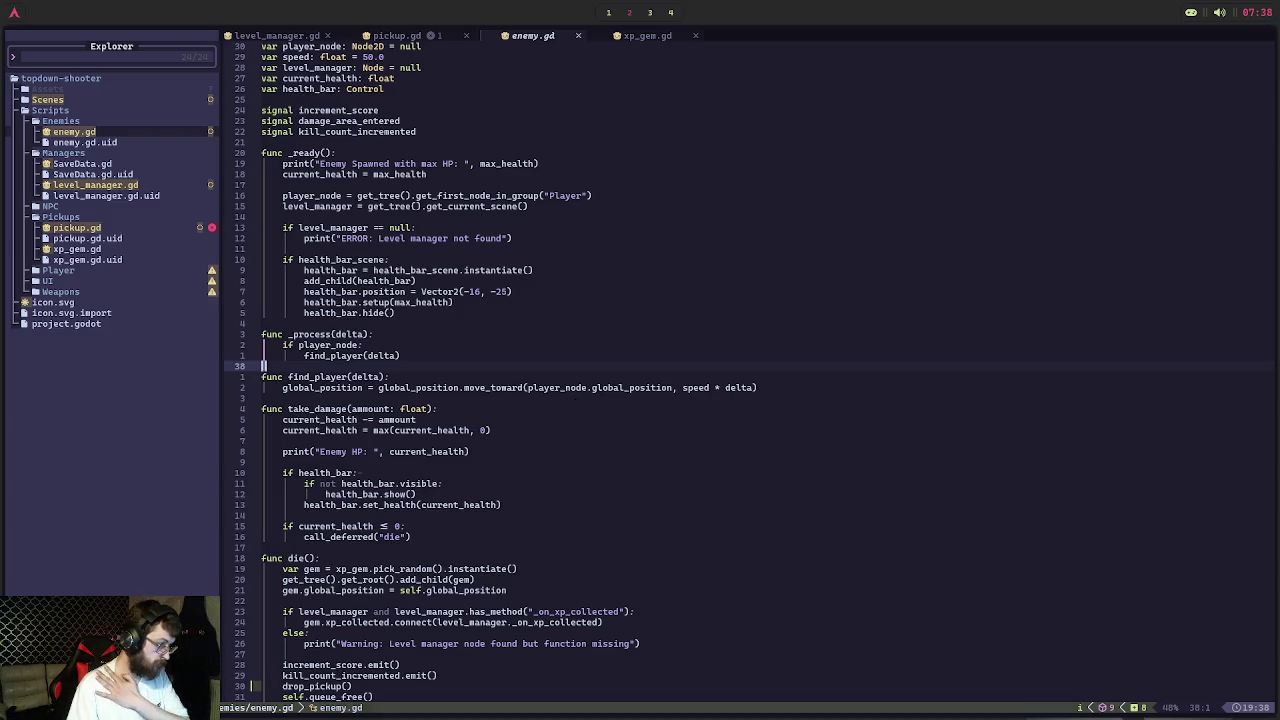
scroll(575, 405, "down", 3)
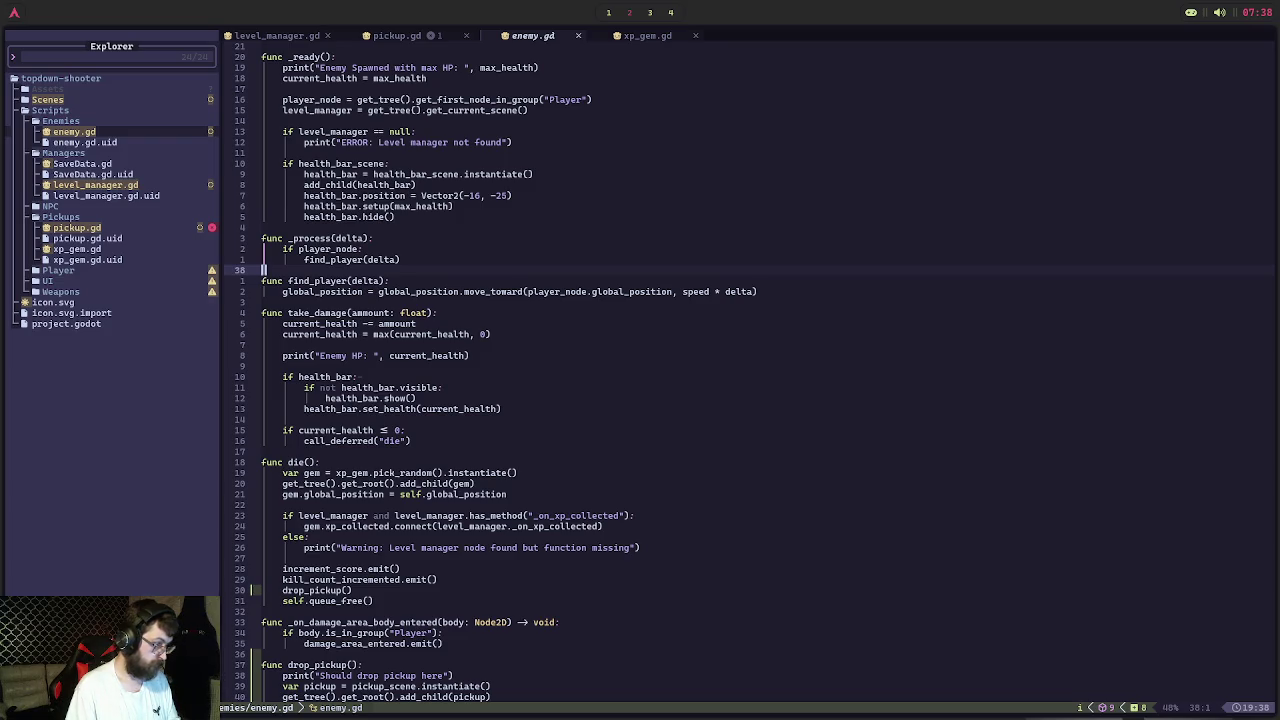
left_click(407, 33)
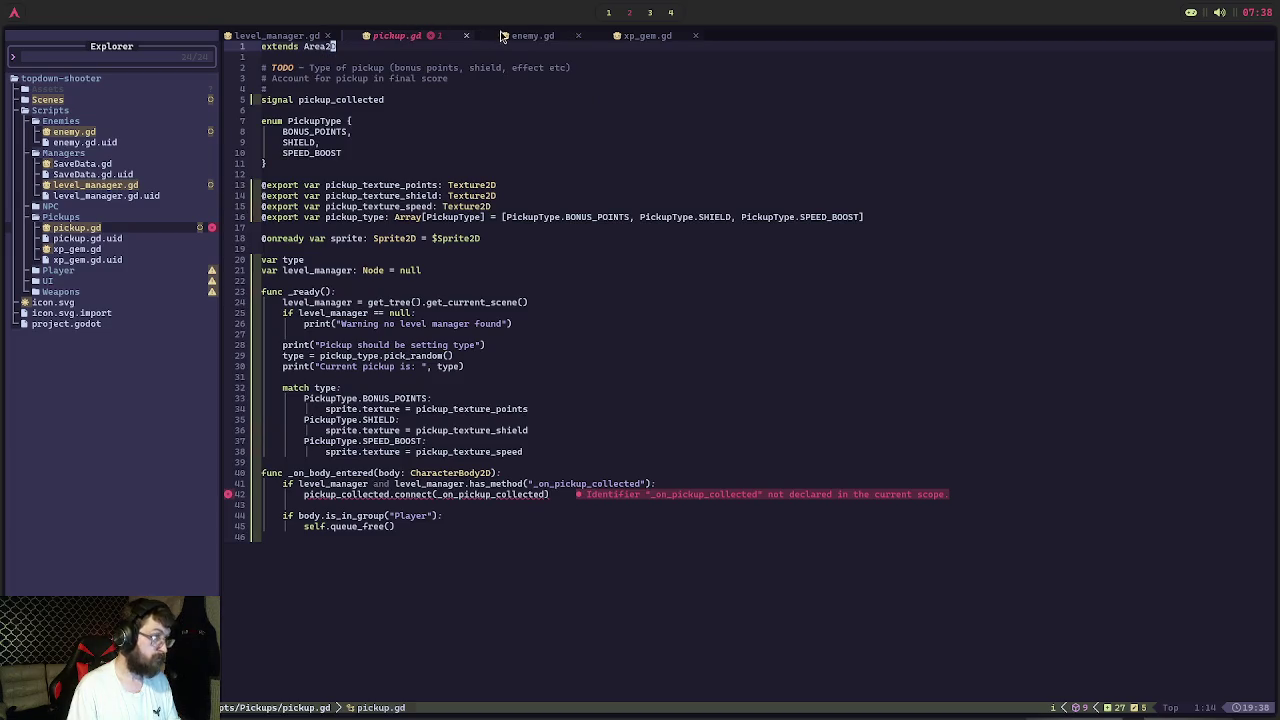
Erase the old handler reference from the connect line, checking enemy.gd's connection pattern
left_click(567, 498)
key("BackSpace")
key("BackSpace")
key("BackSpace")
key("BackSpace")
key("BackSpace")
key("BackSpace")
key("BackSpace")
key("BackSpace")
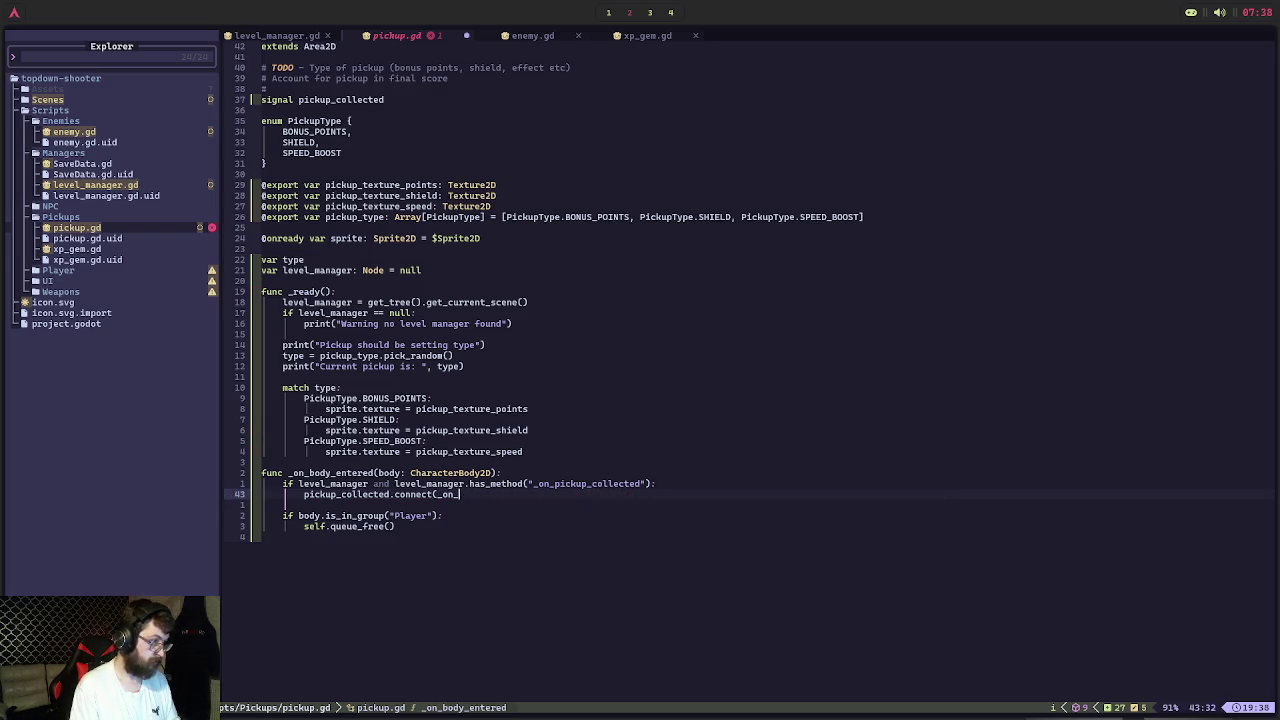
left_click(525, 38)
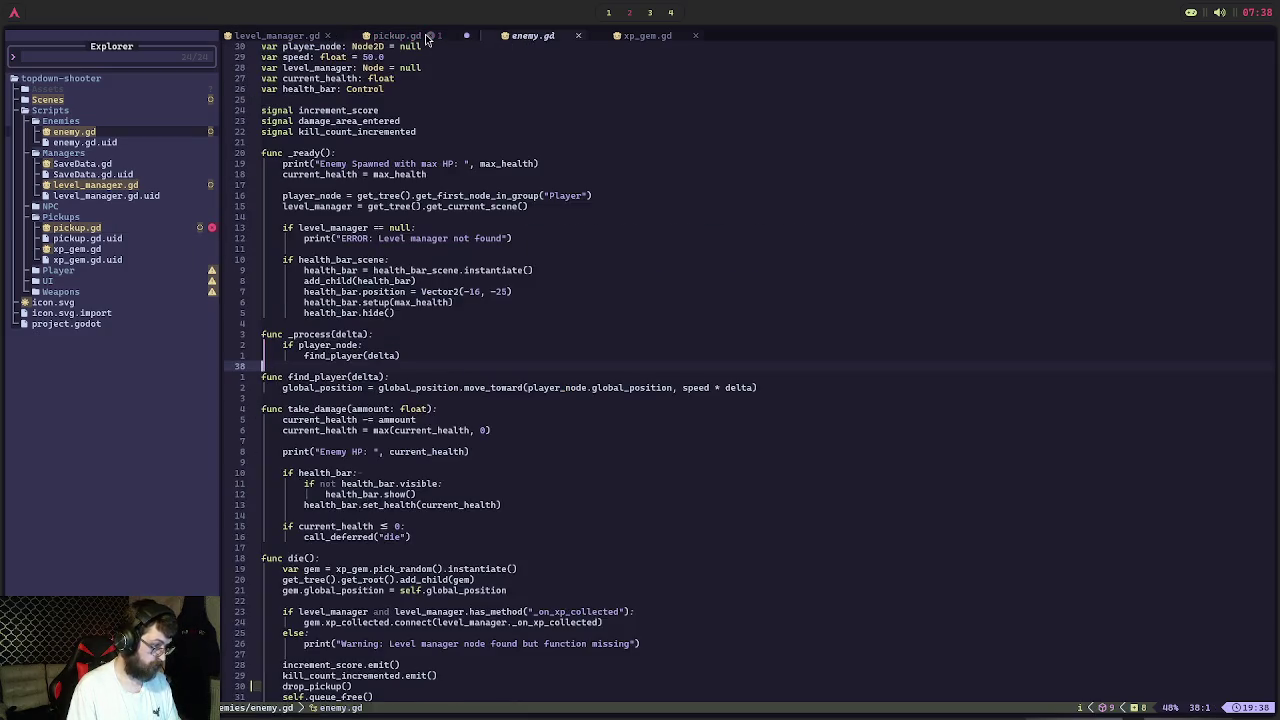
left_click(427, 38)
Point the connect call at level_manager._on_pickup_collected, double-checking against enemy.gd
type("le")
key("Return")
type(".connect(level_manager._on_pickup_collected)")
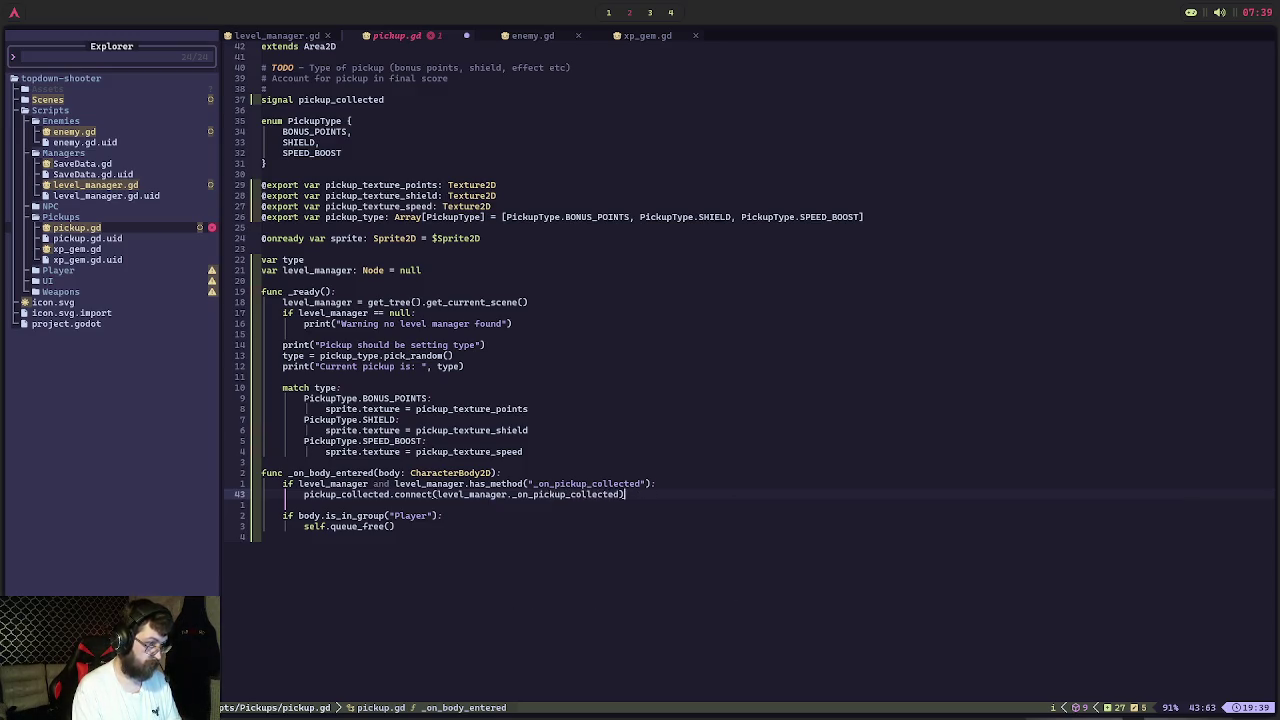
left_click(530, 38)
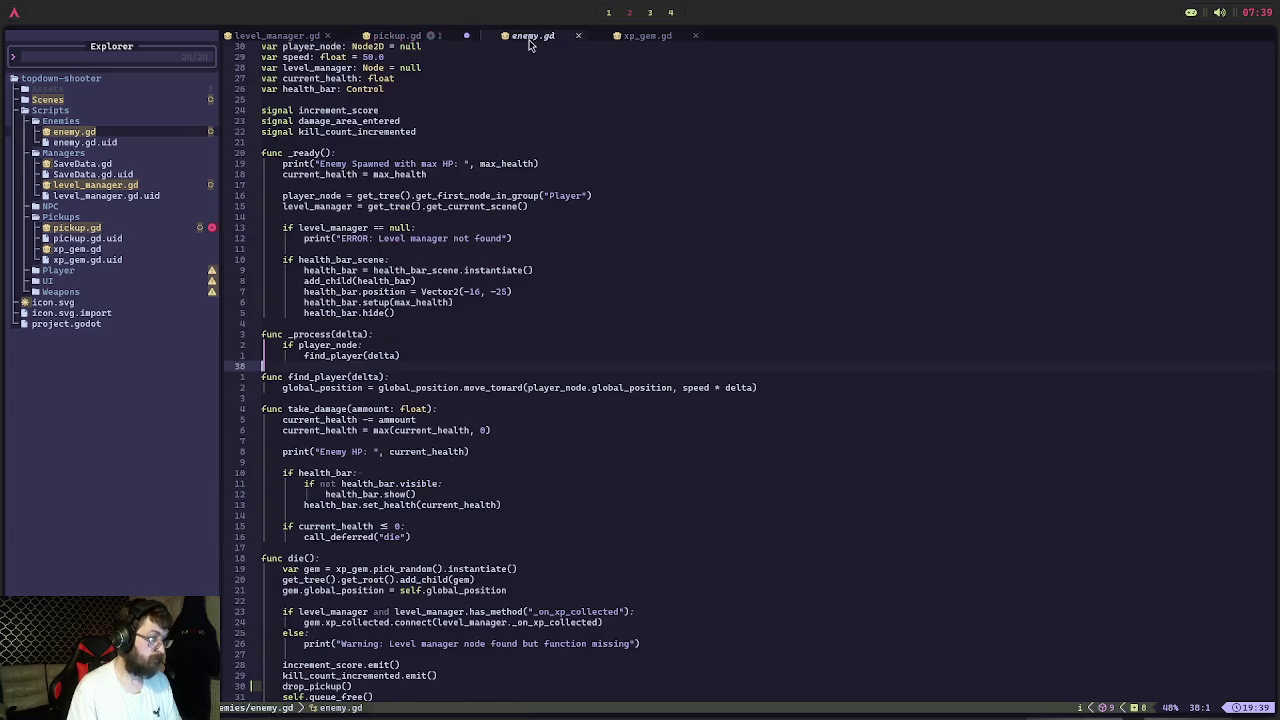
left_click(407, 40)
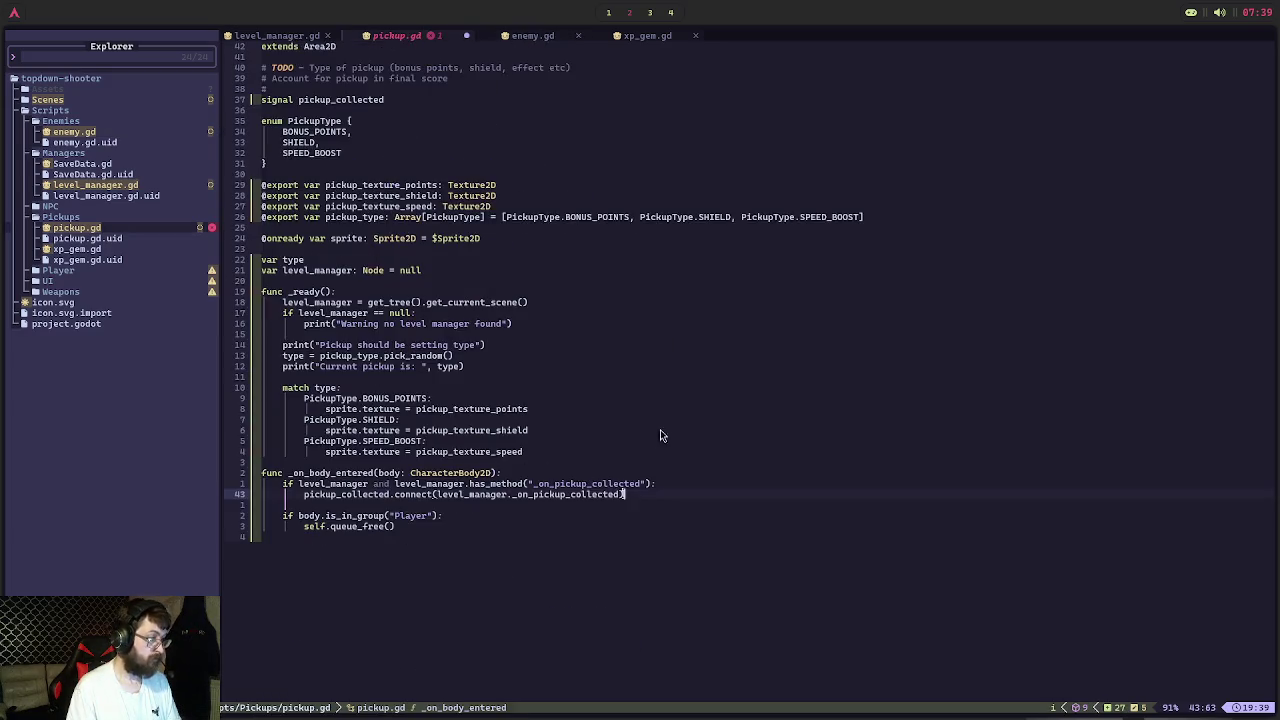
key("super+1")
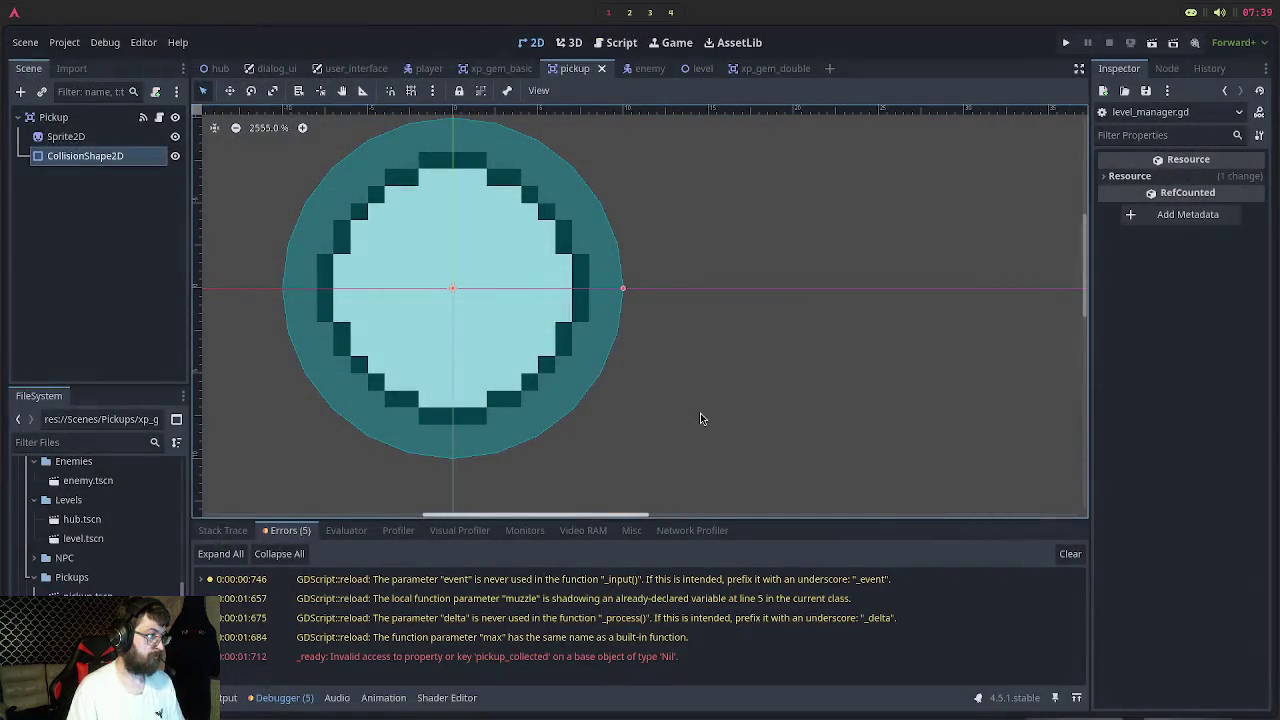
Run the project, start level 1 from the menu, and move the player with WASD
key("F5")
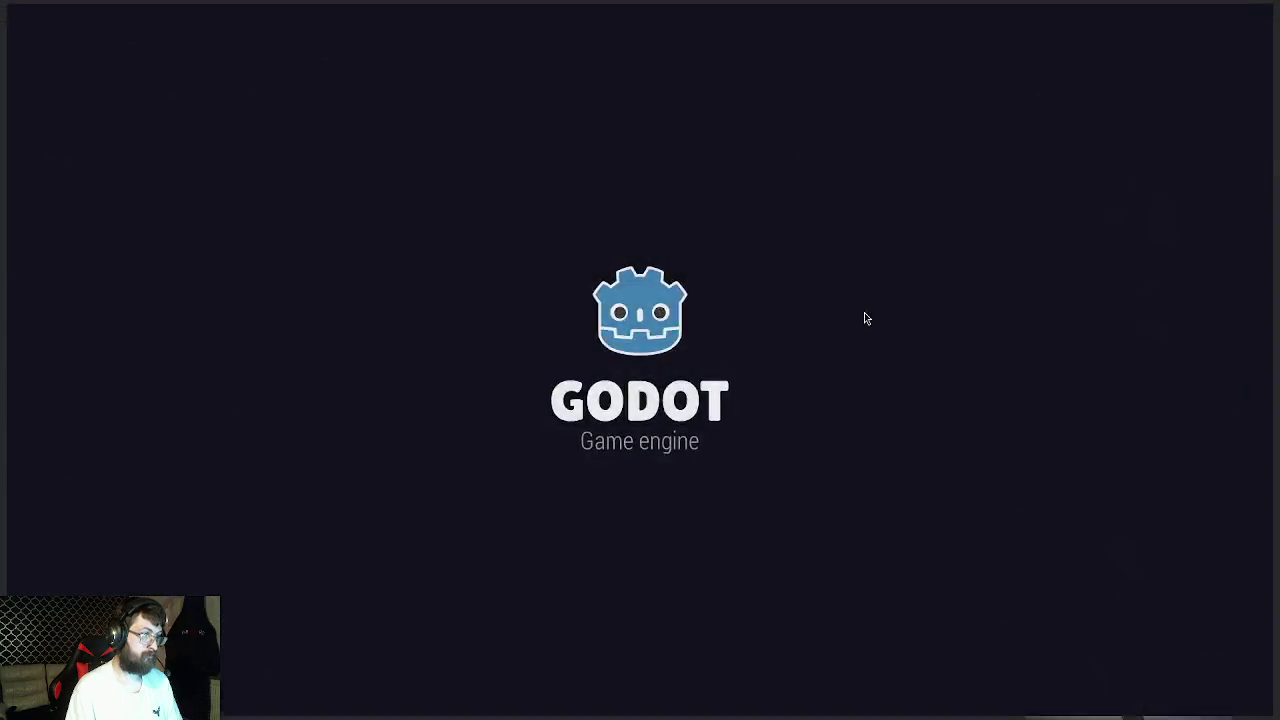
left_click(660, 364)
key("d")
key("w")
key("s")
key("a")
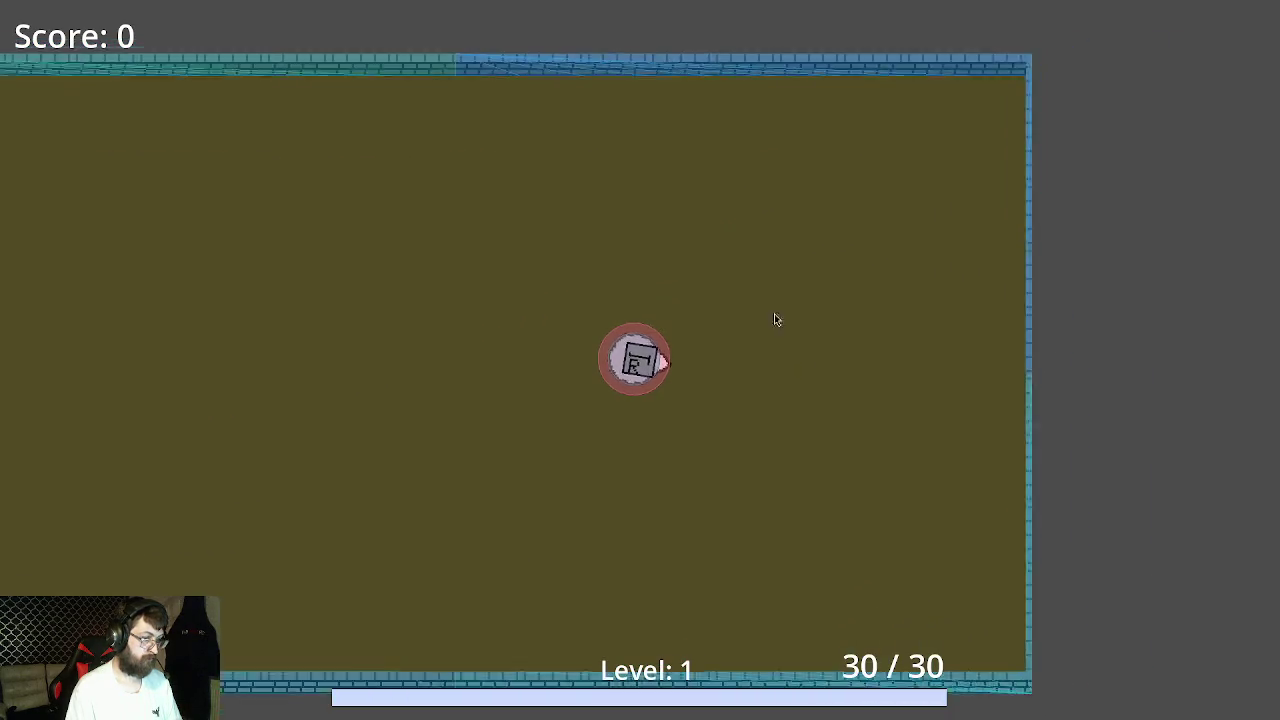
Shoot an enemy and collect its dropped item to reach Score 1, then close the game
left_click(820, 514)
left_click(820, 514)
left_click(822, 514)
key("d")
key("s")
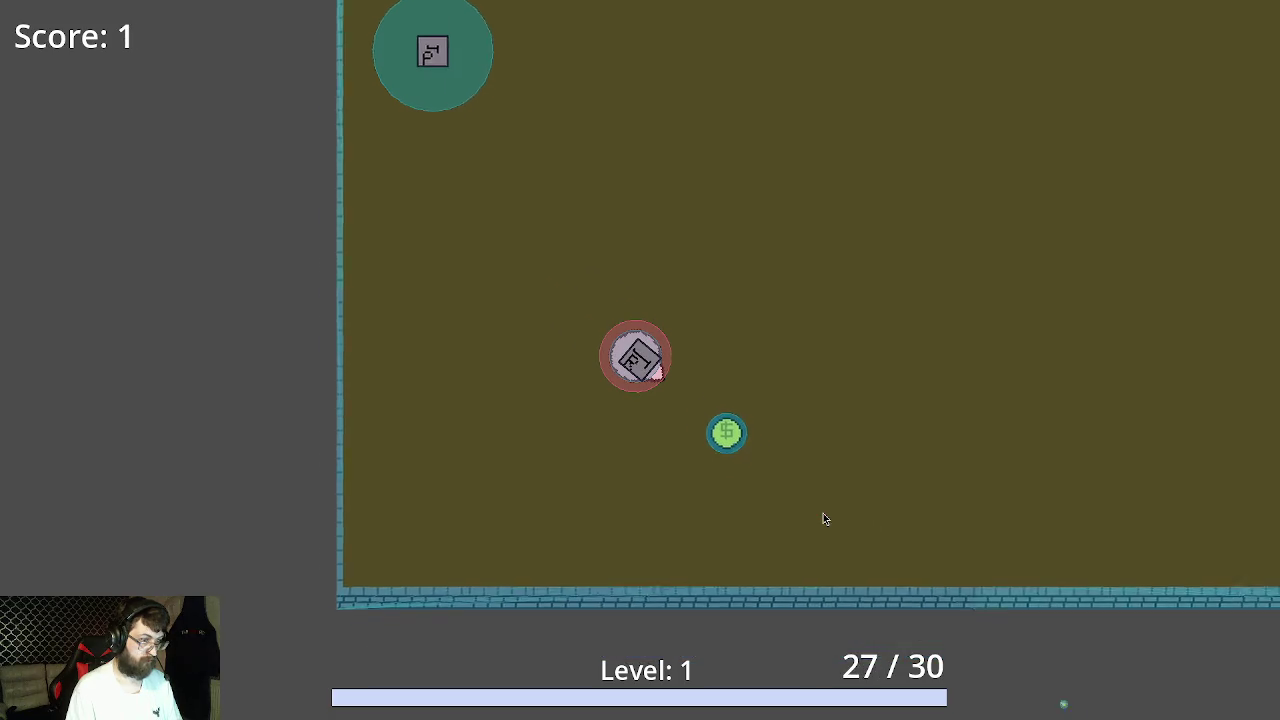
key("w")
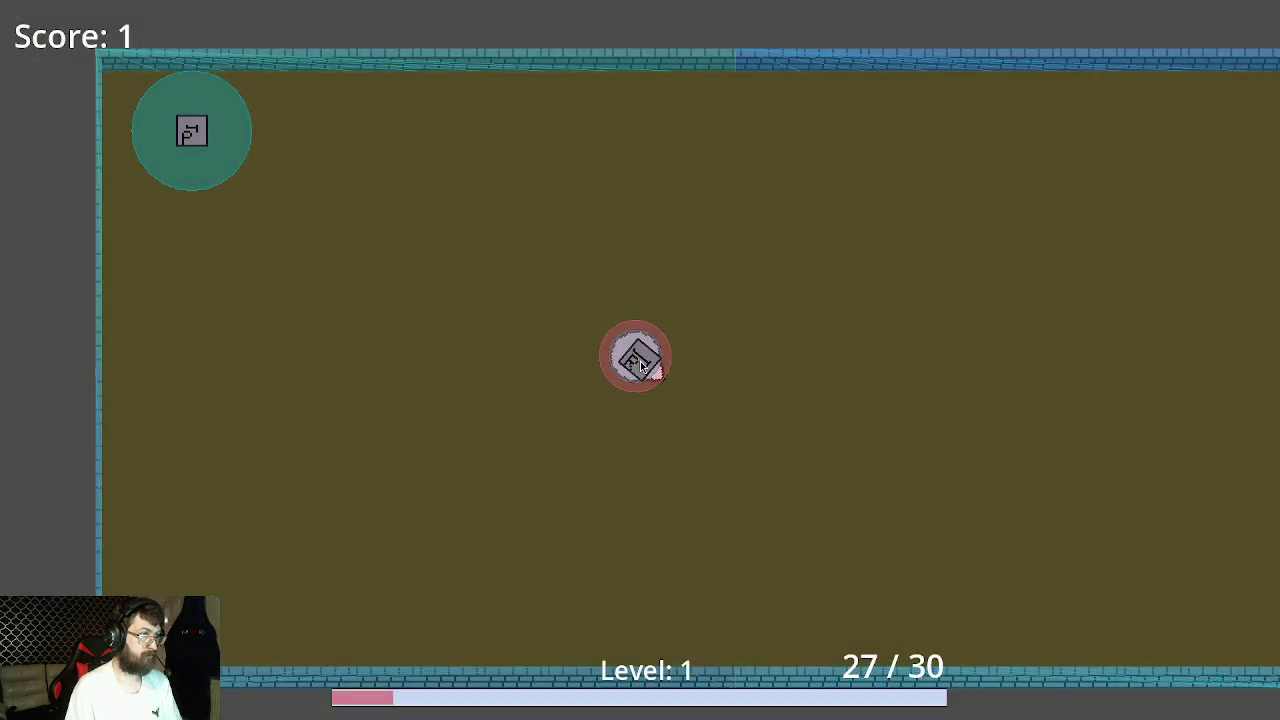
key("F8")
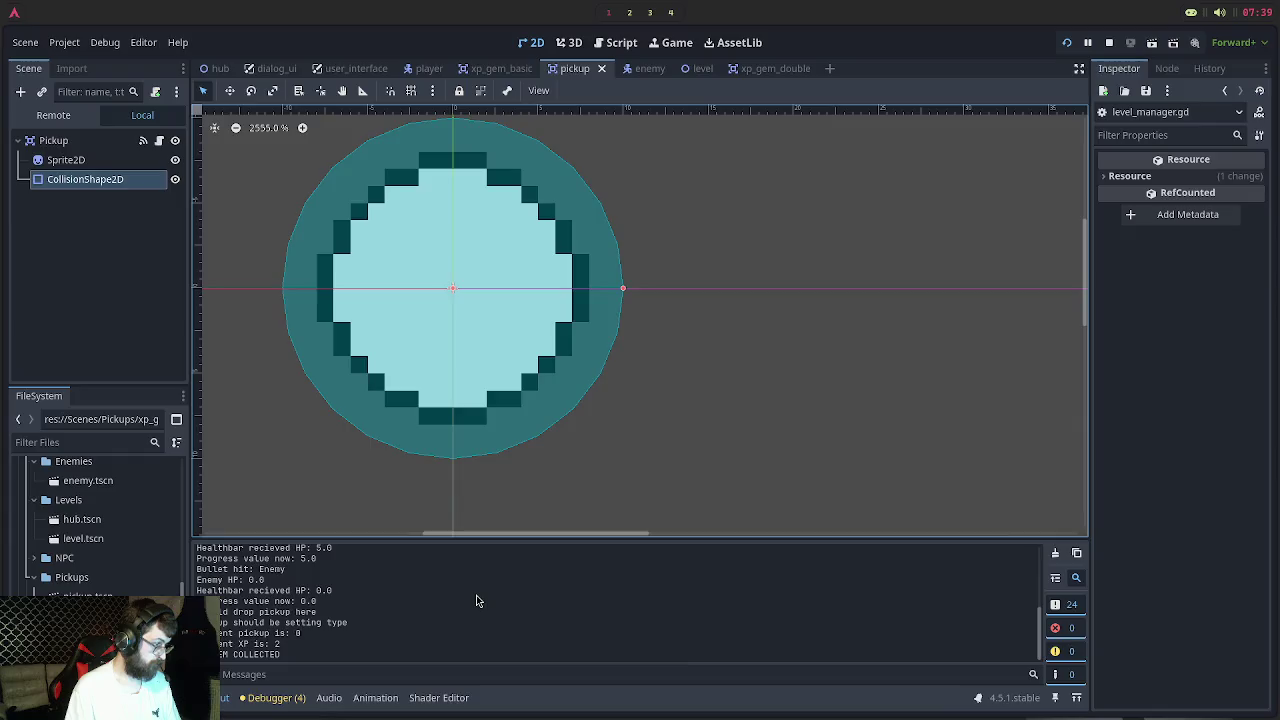
key("super+2")
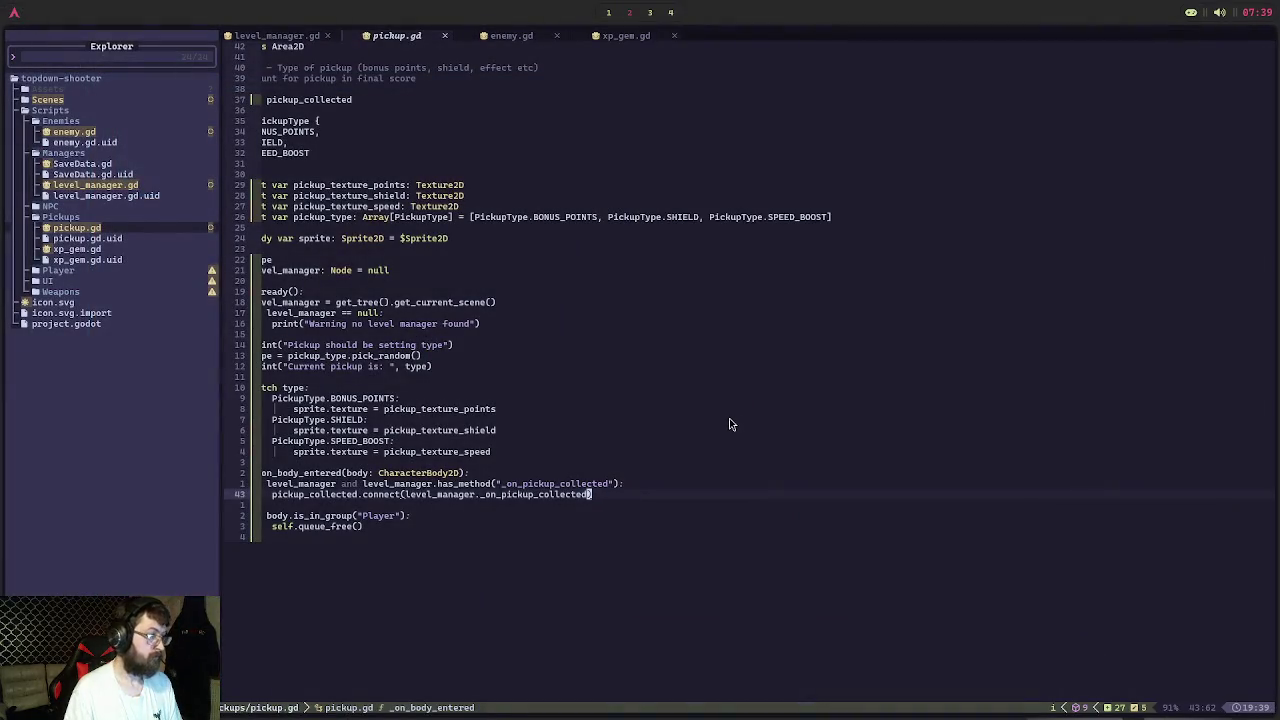
key("super+1")
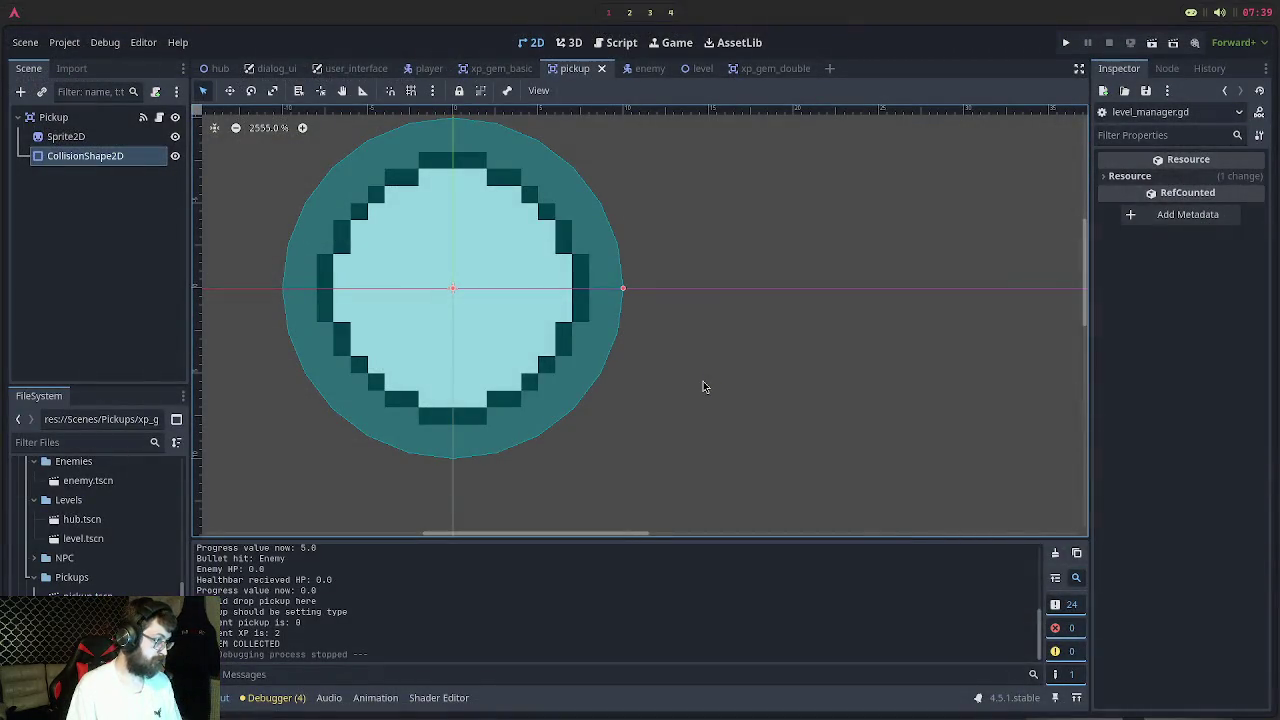
key("super+2")
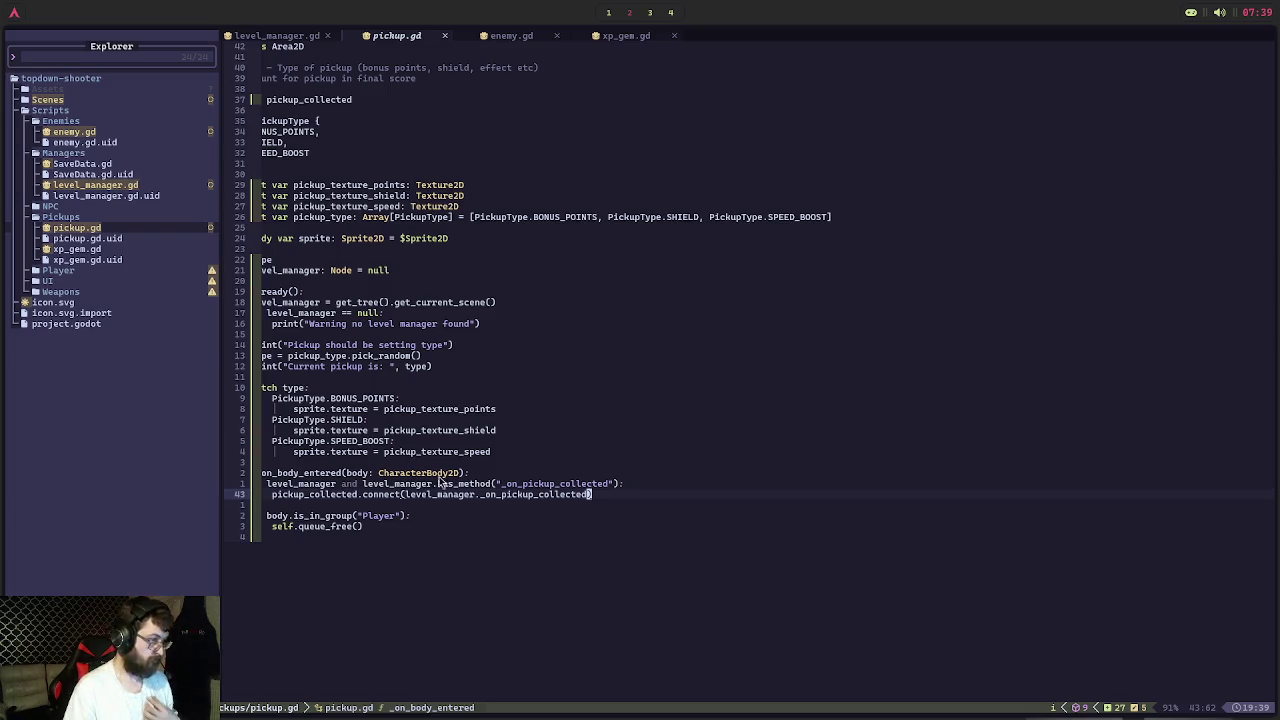
key("y")
key("i")
key("p")
key("e")
key("e")
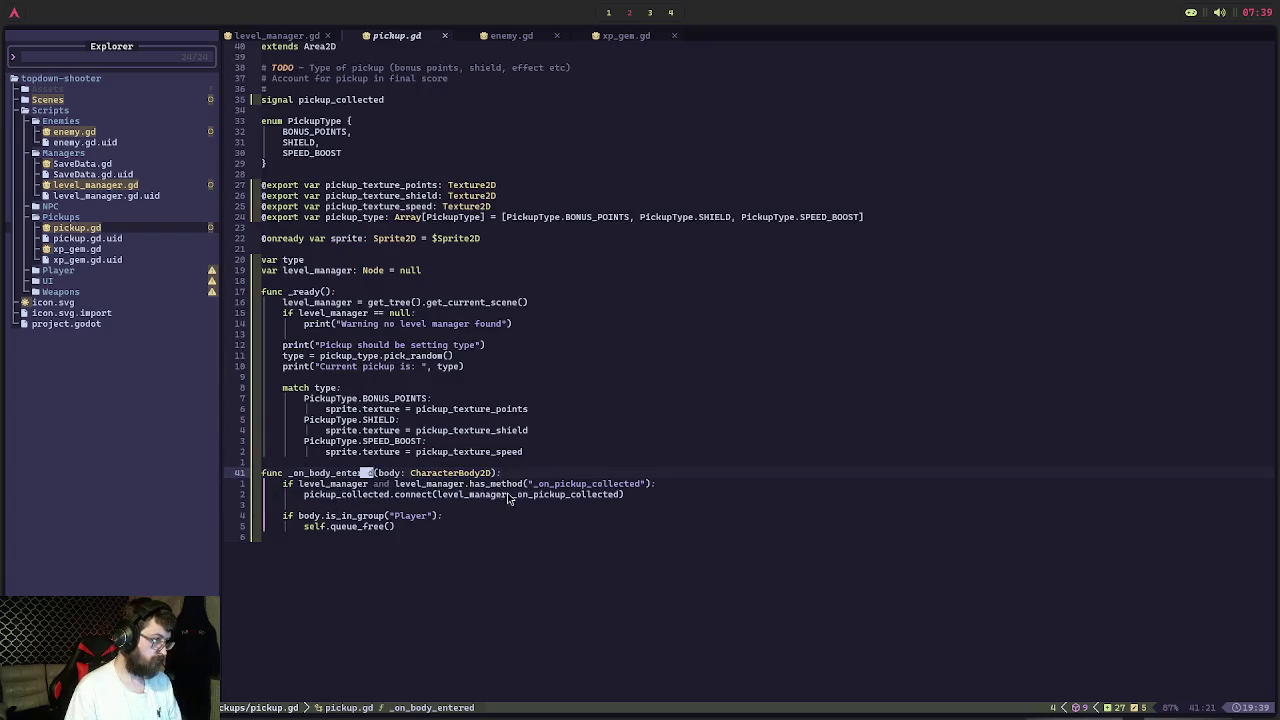
left_click(540, 30)
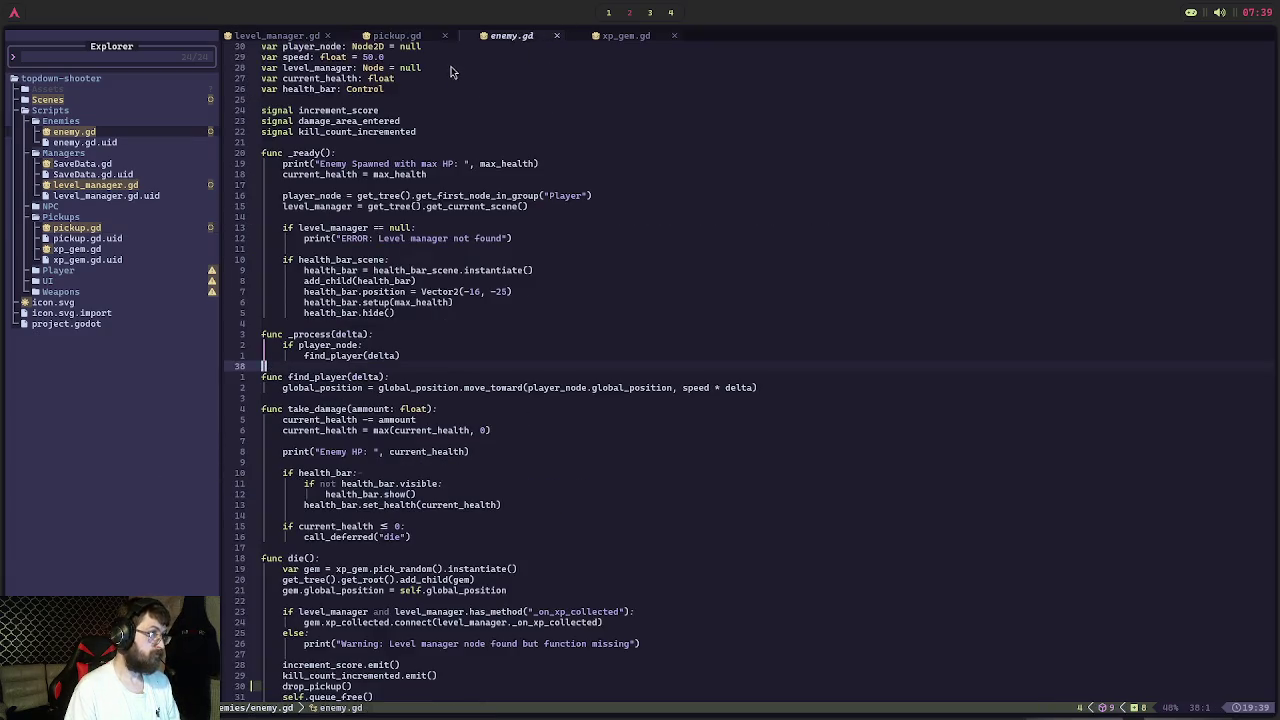
scroll(457, 148, "up", 3)
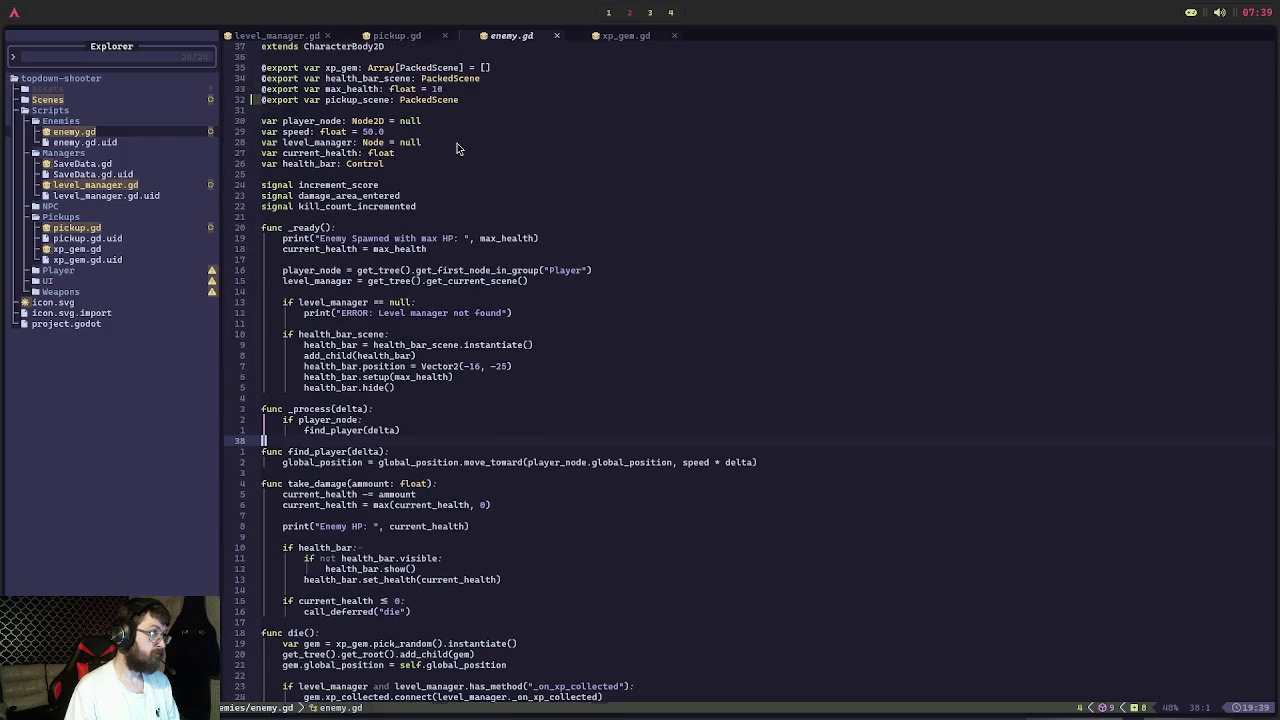
left_click(423, 41)
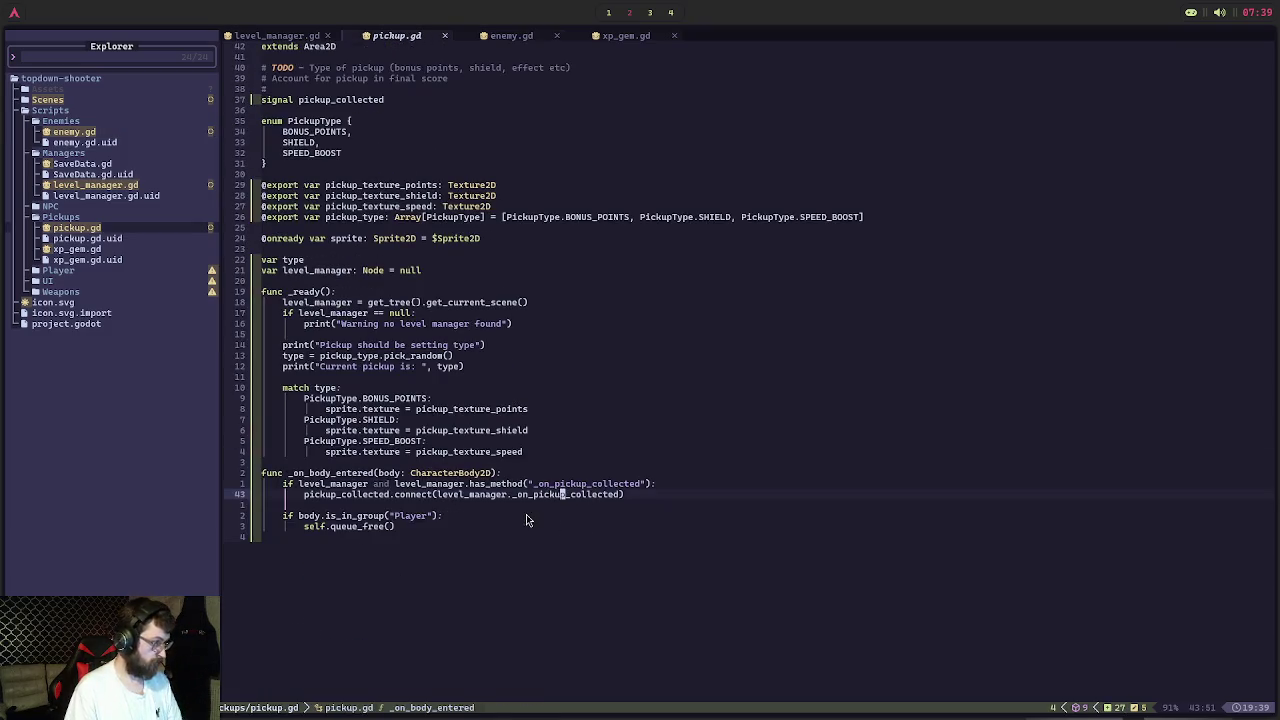
key("j")
key("j")
key("j")
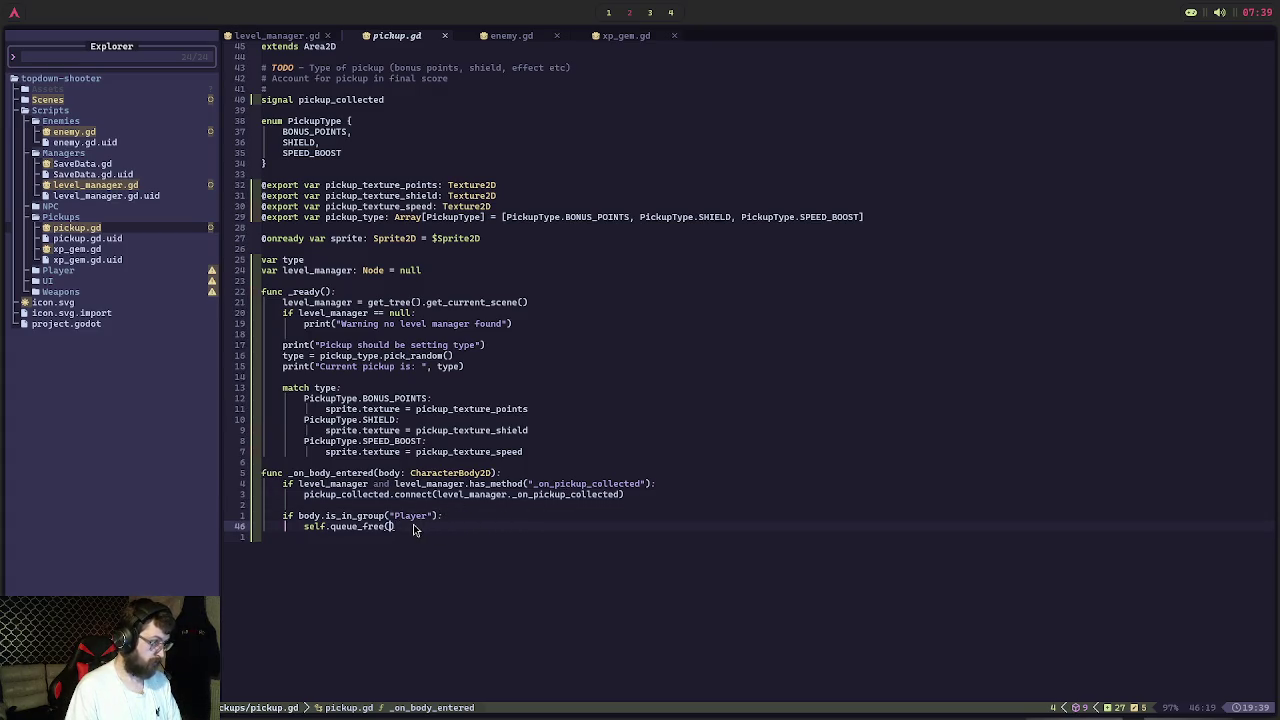
left_click_drag(418, 527, 268, 490)
Replace the deleted lines in pickup.gd with pickup_collected.emit(type), modelled on xp_gem.gd
key("d")
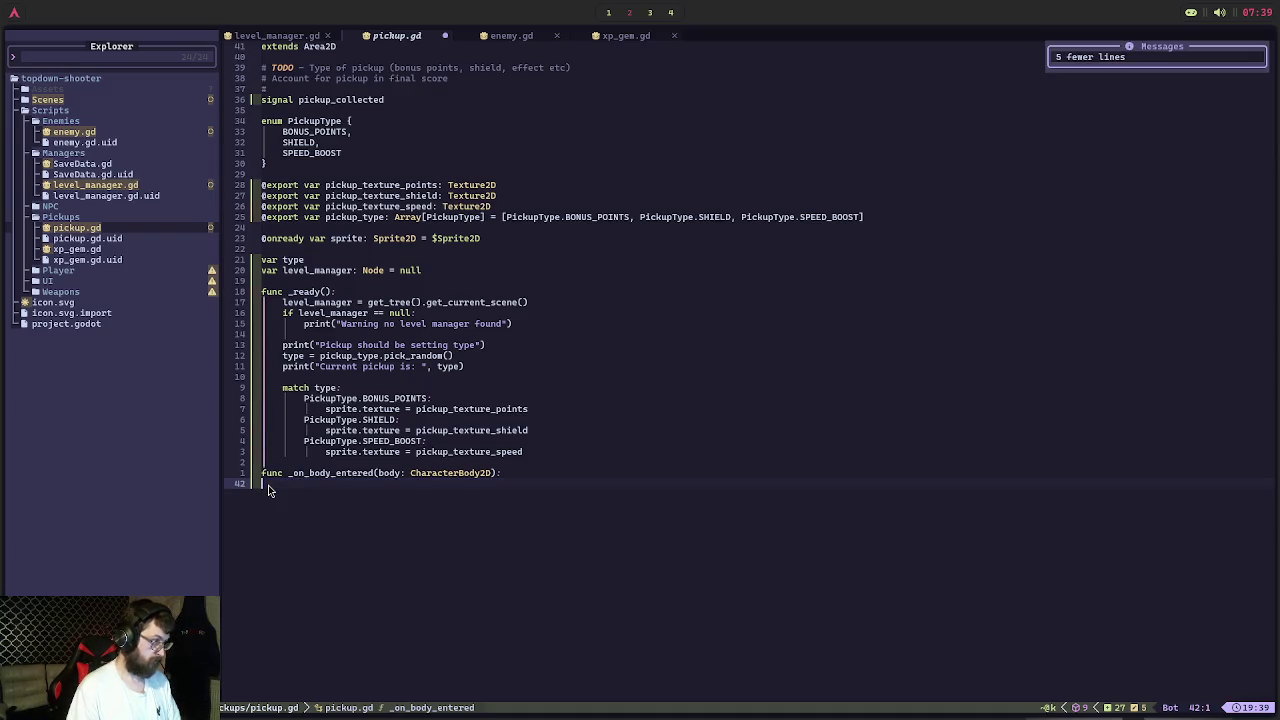
left_click(616, 38)
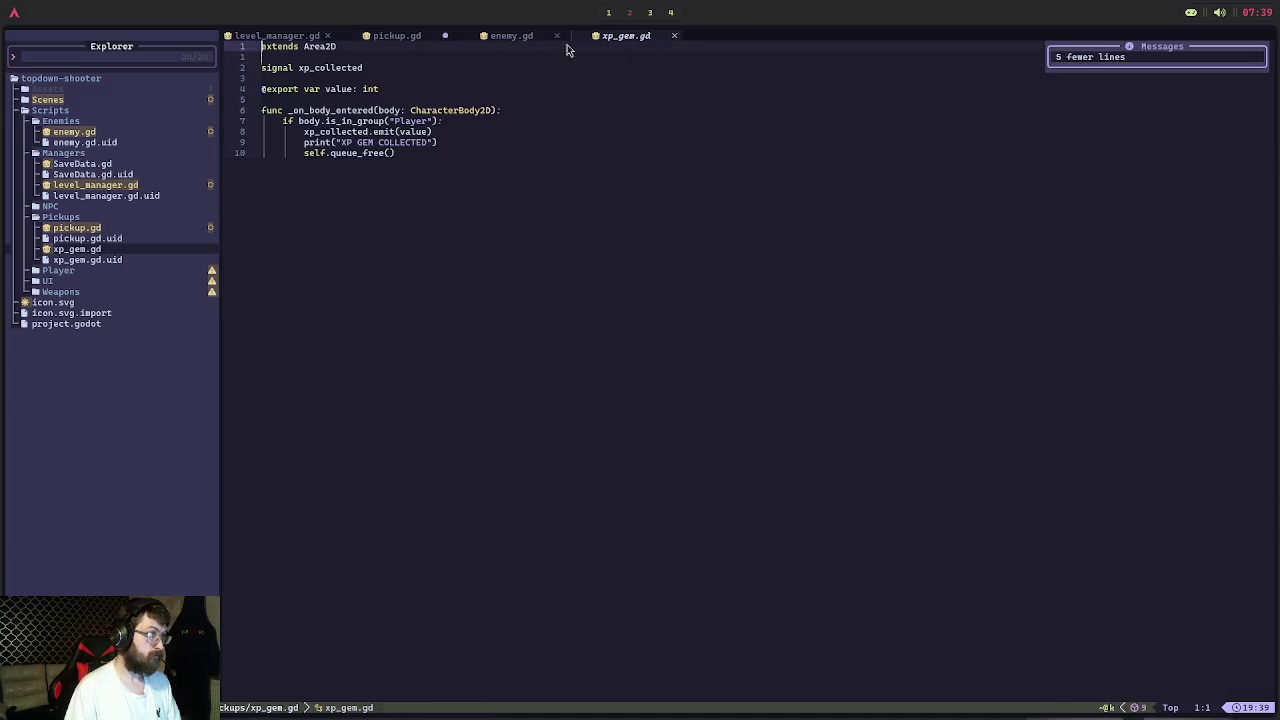
left_click(419, 38)
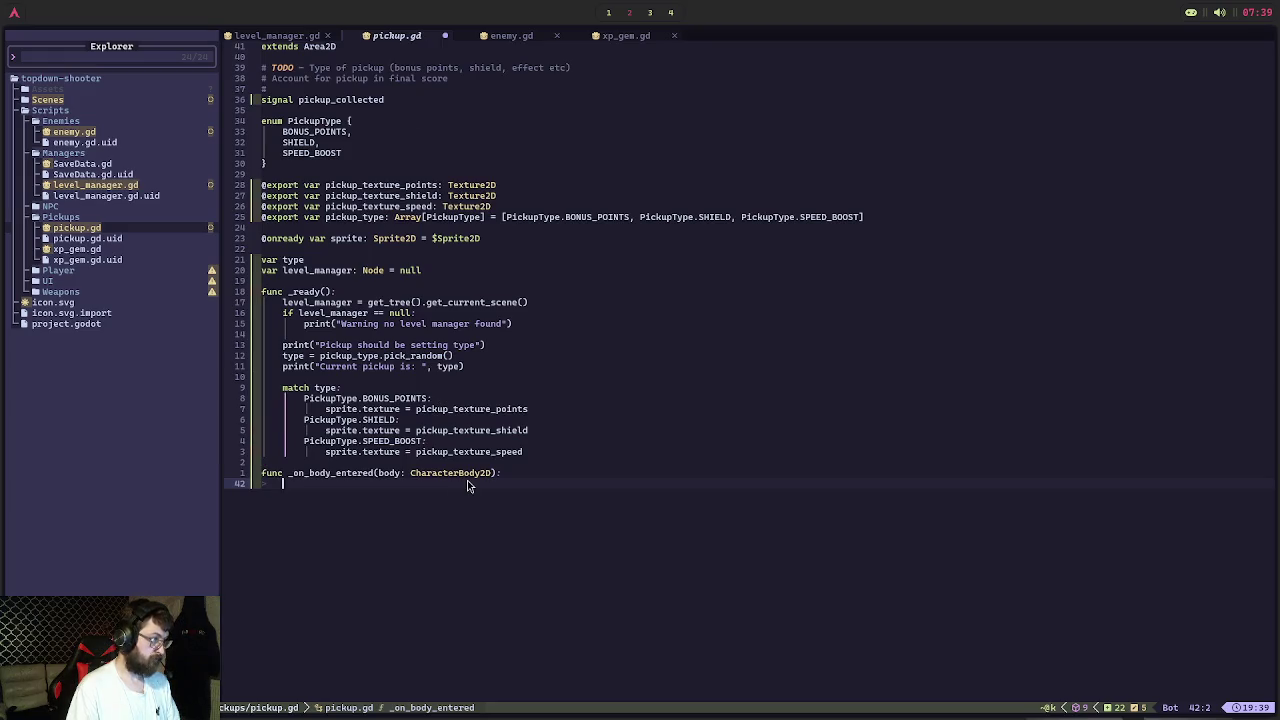
type("pickup_co")
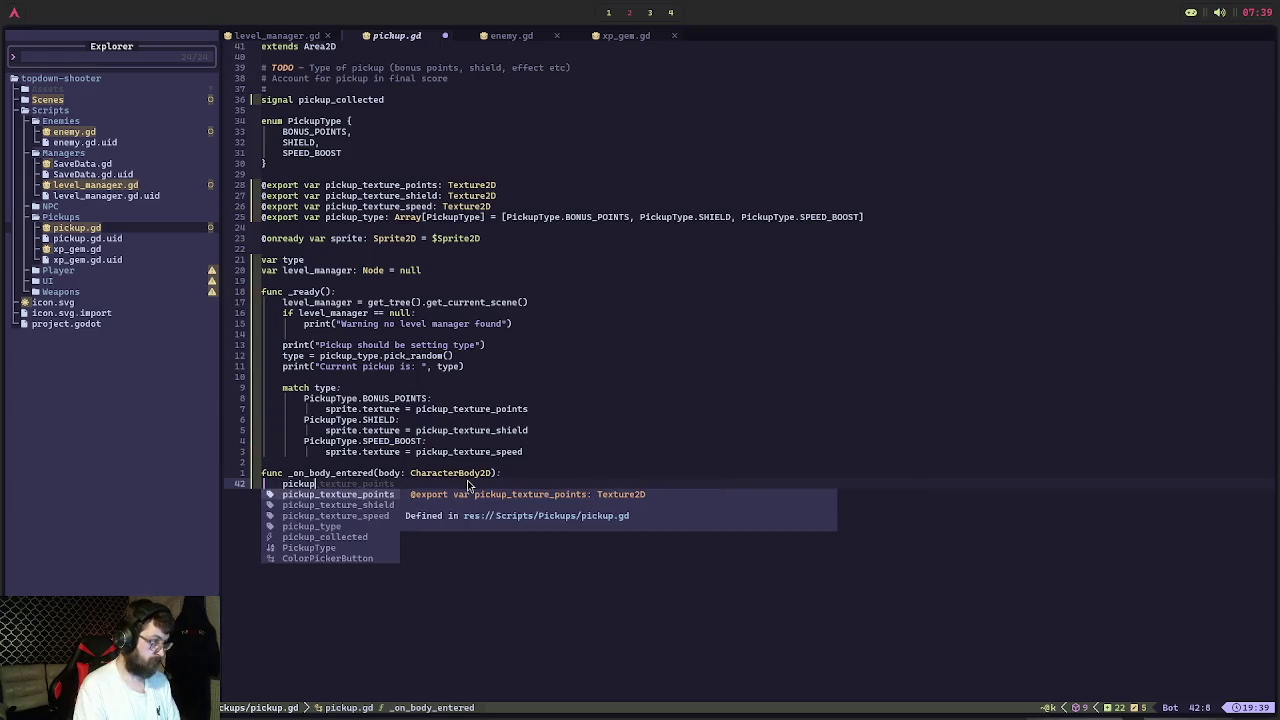
key("Tab")
type(".emit(")
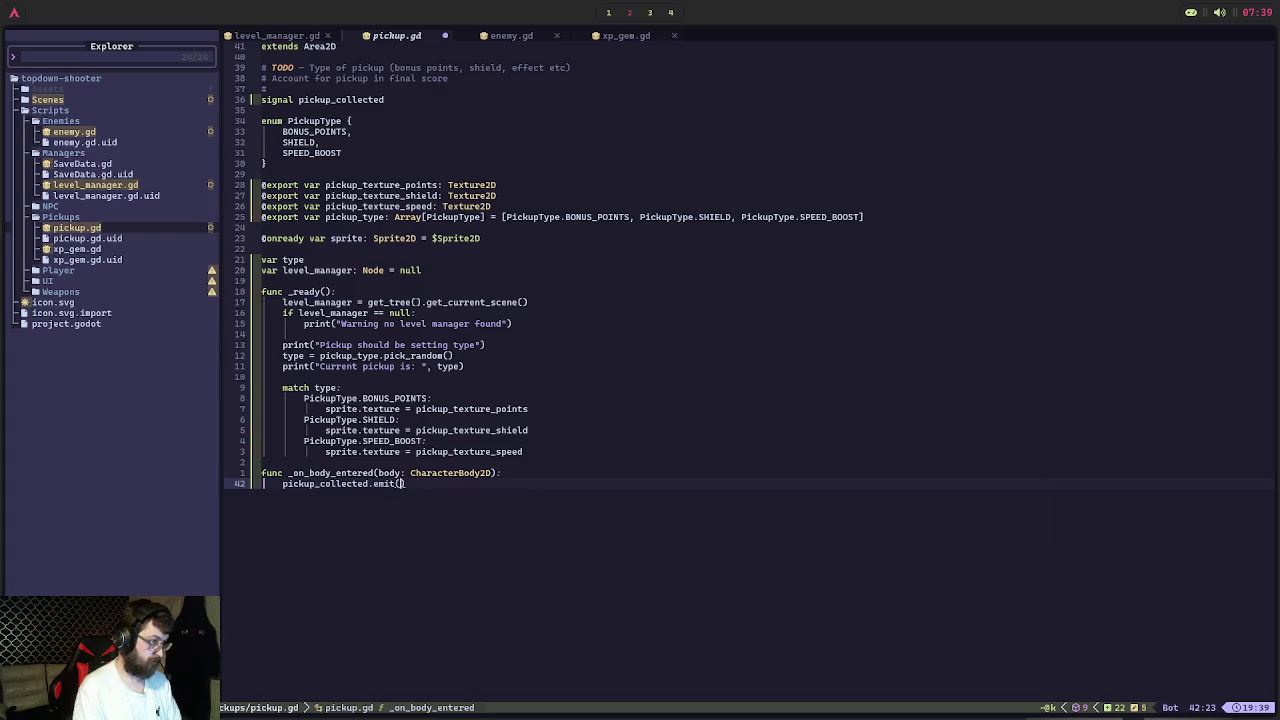
type("type")
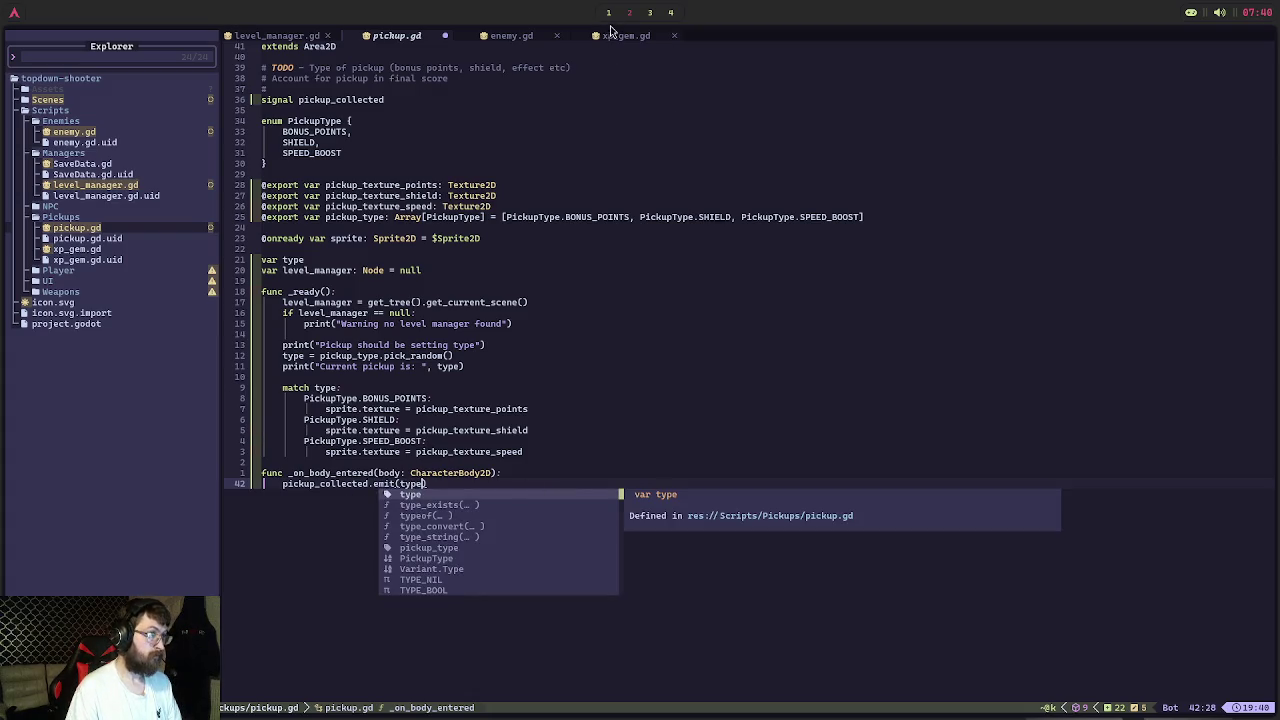
Wrap the emit call in an if body.is_in_group("Player") check
left_click(618, 35)
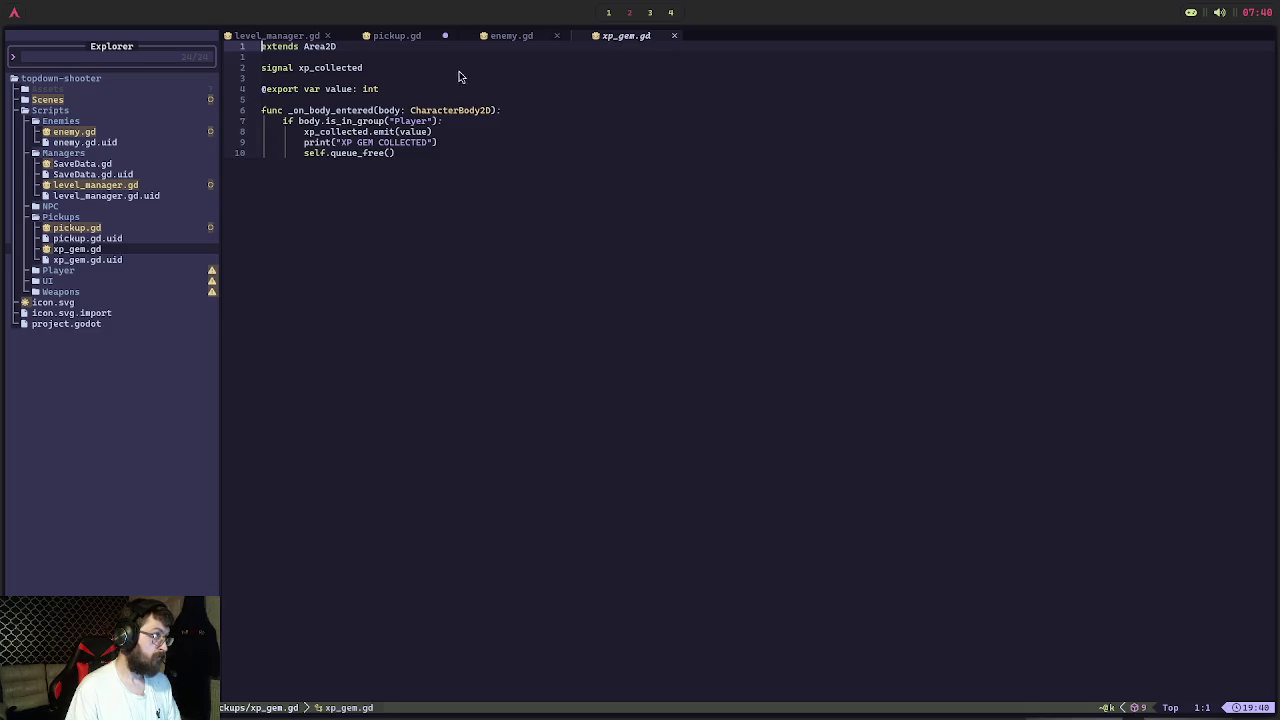
left_click(419, 36)
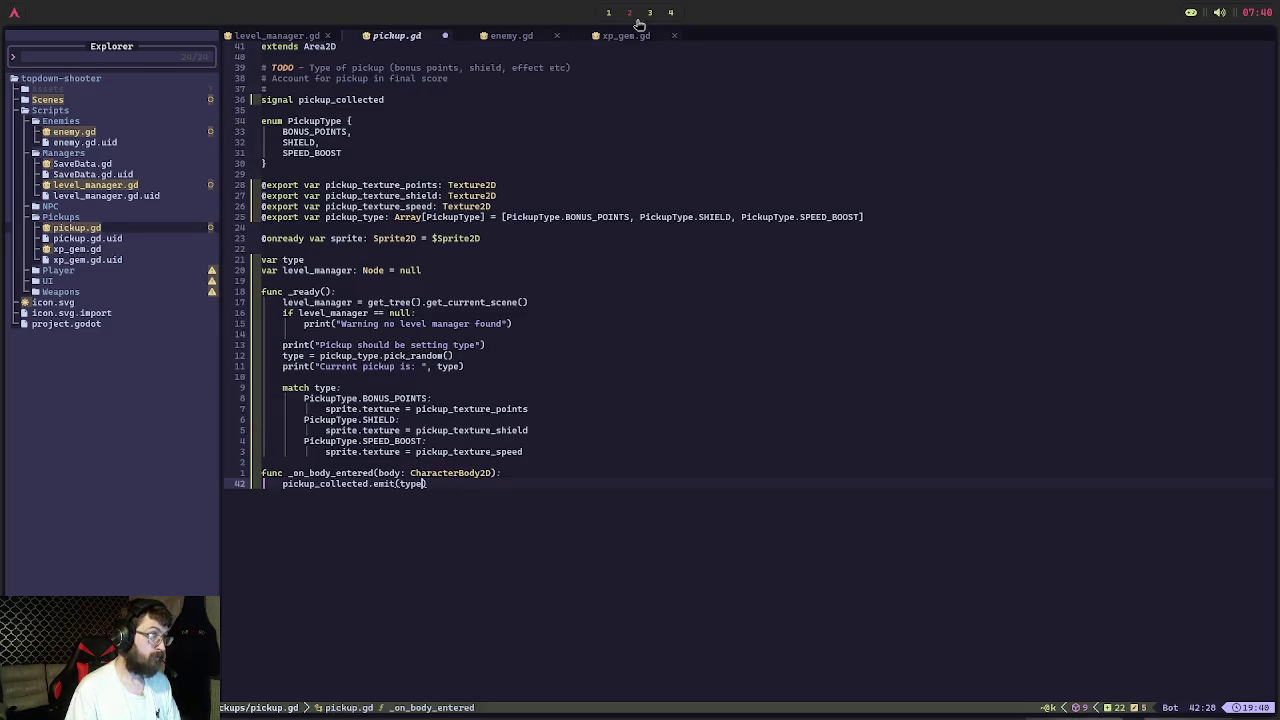
key("shift+o")
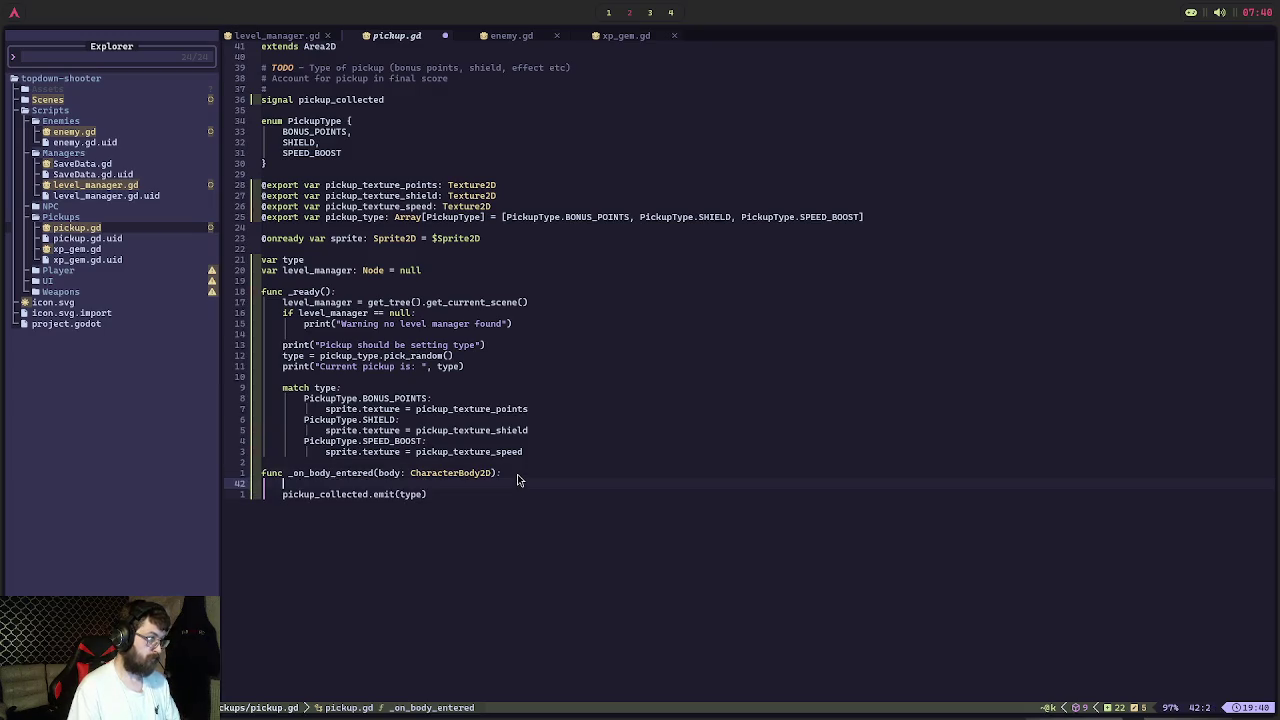
type("if body.is_in")
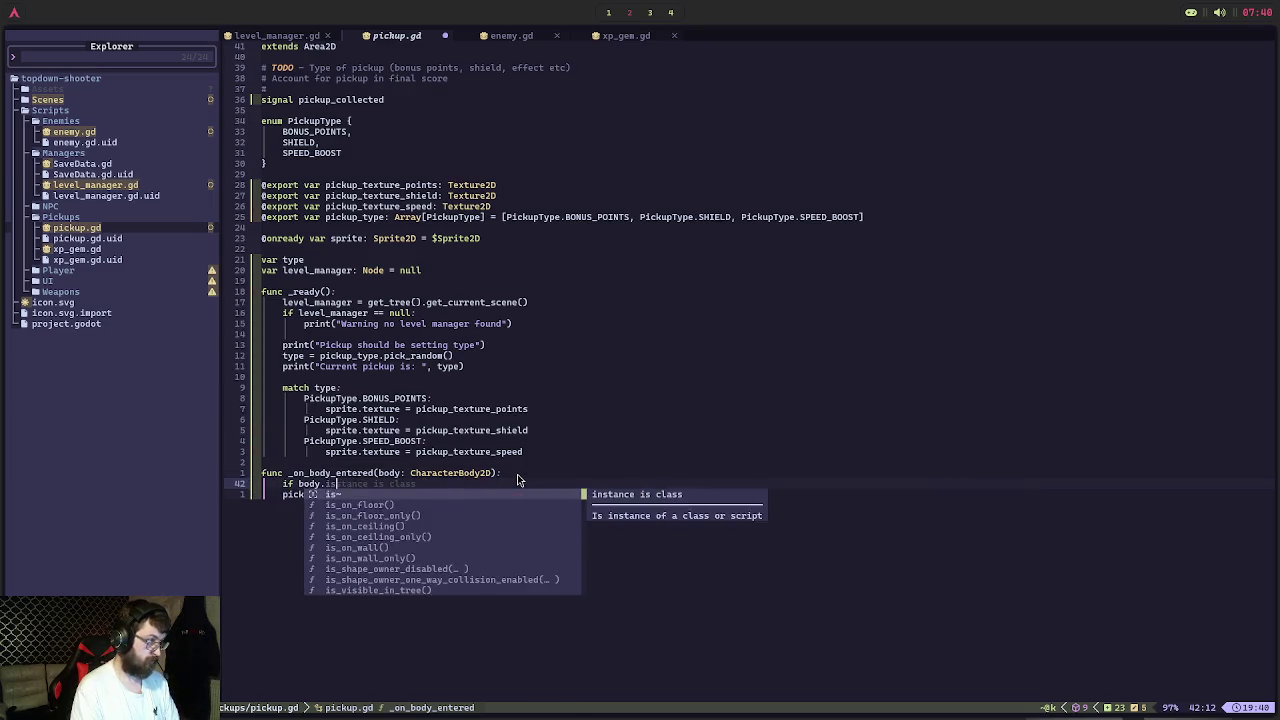
type("_group(\"")
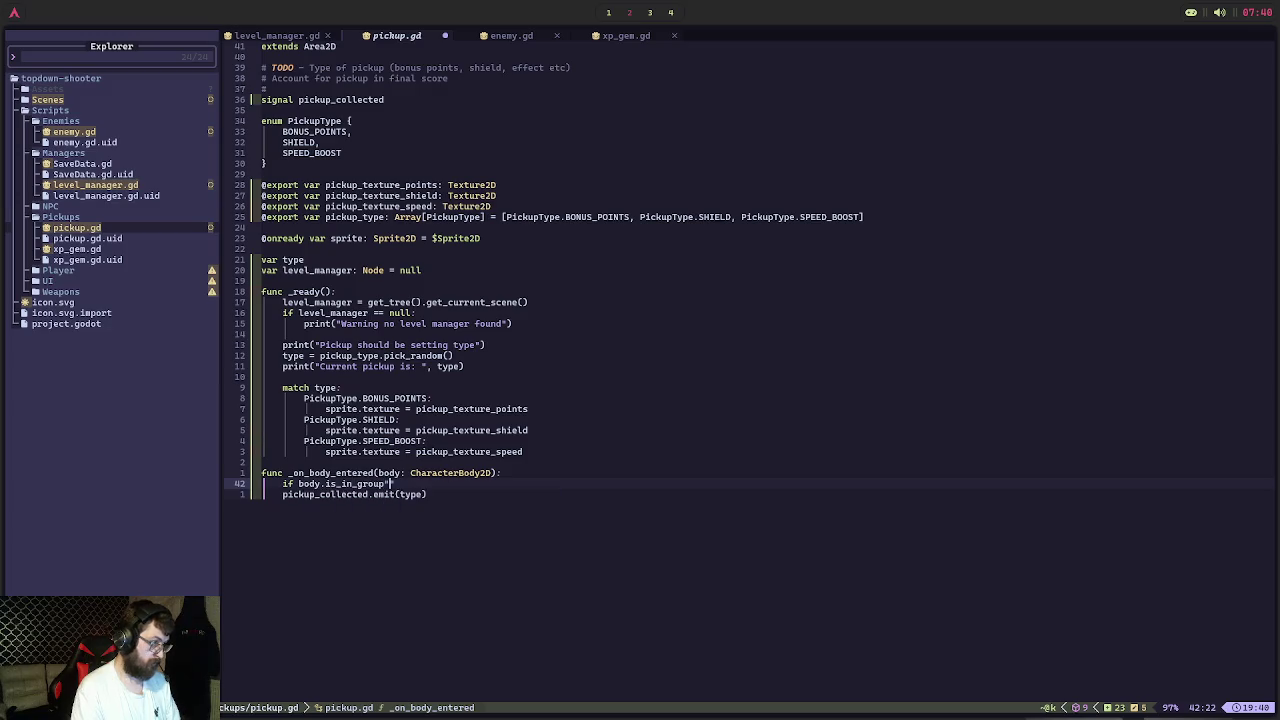
type("\"Player")
key("BackSpace")
key("BackSpace")
type("yer")
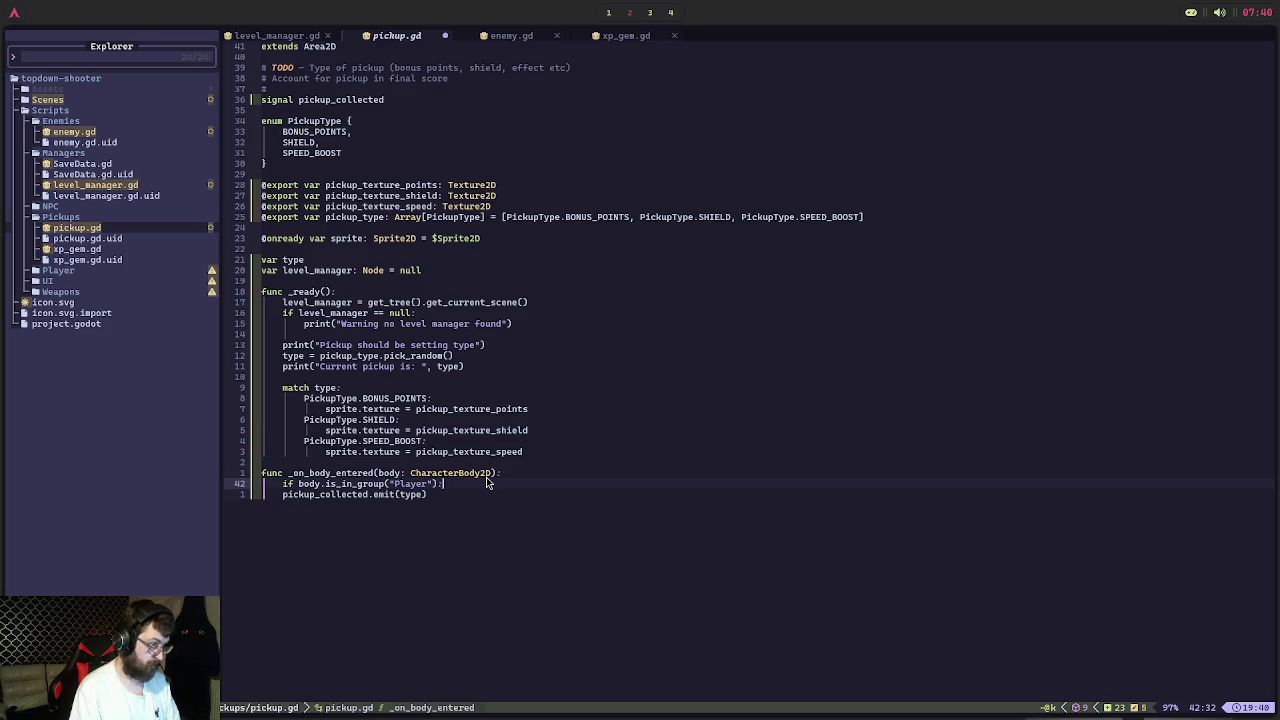
key("Down")
key("Home")
key("BackSpace")
key("BackSpace")
key("Return")
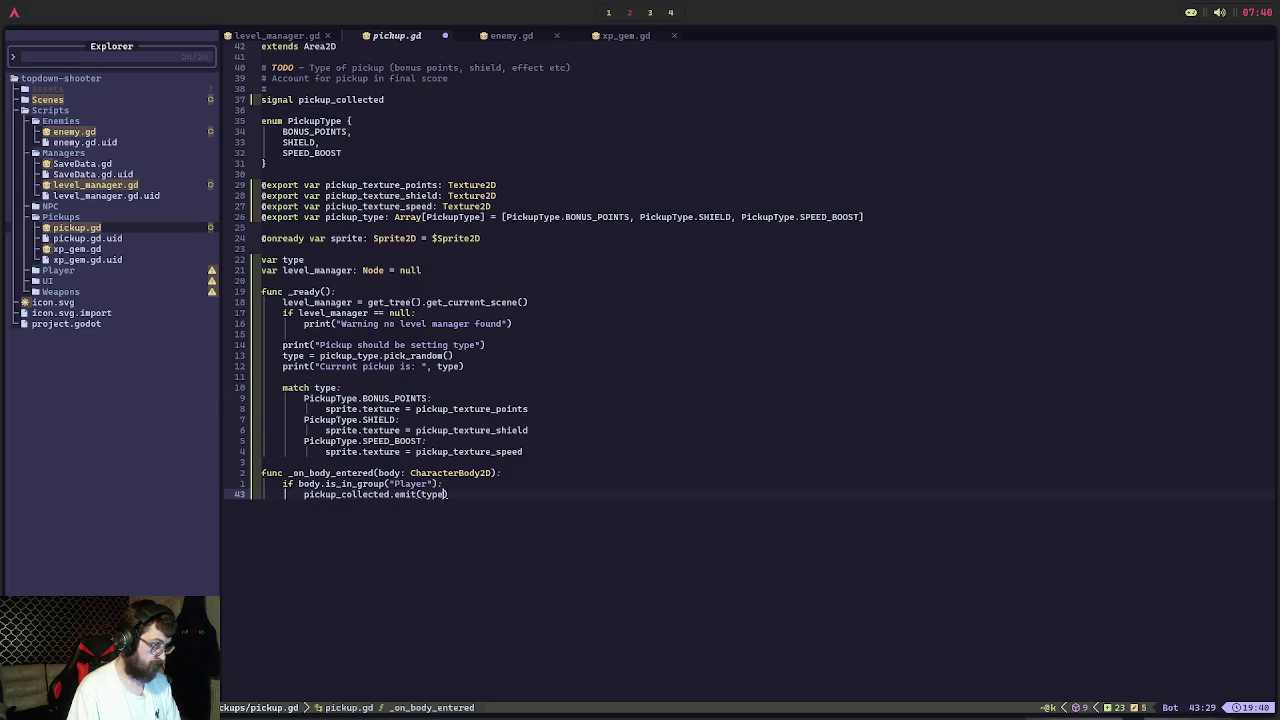
Add self.queue_free() after the emit call and save pickup.gd
key("Return")
type("self.queu")
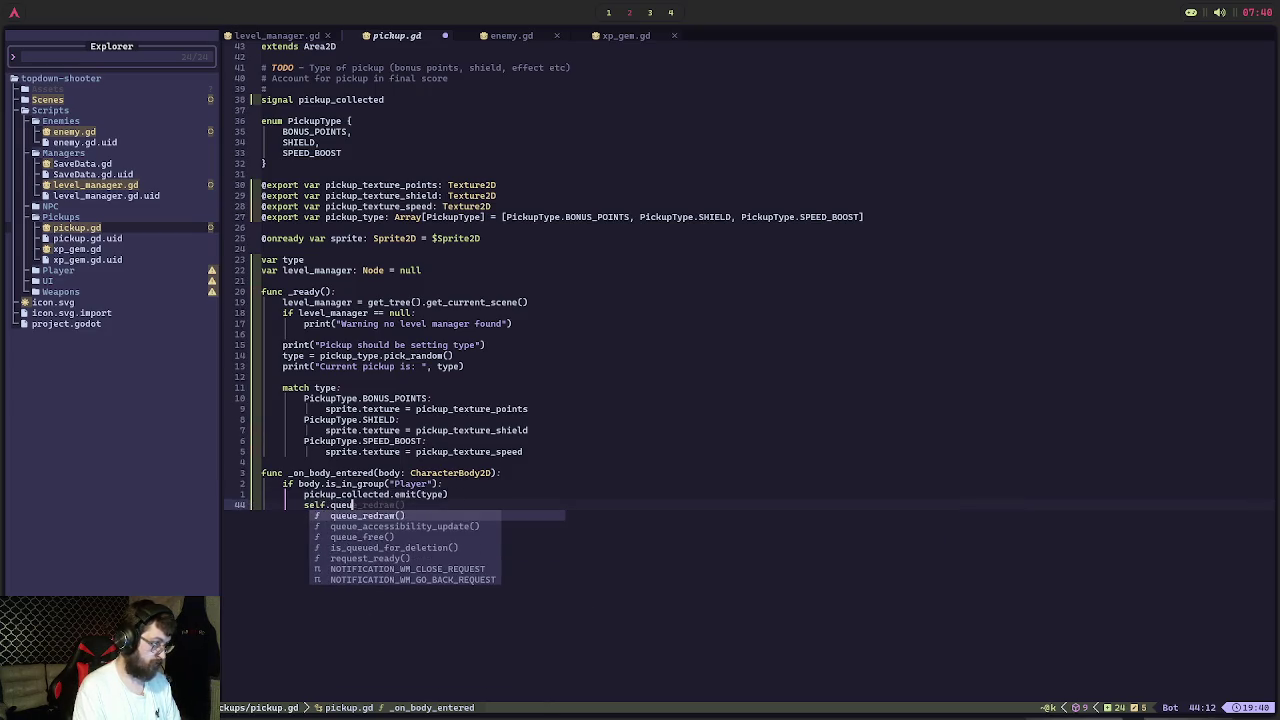
type("e_free")
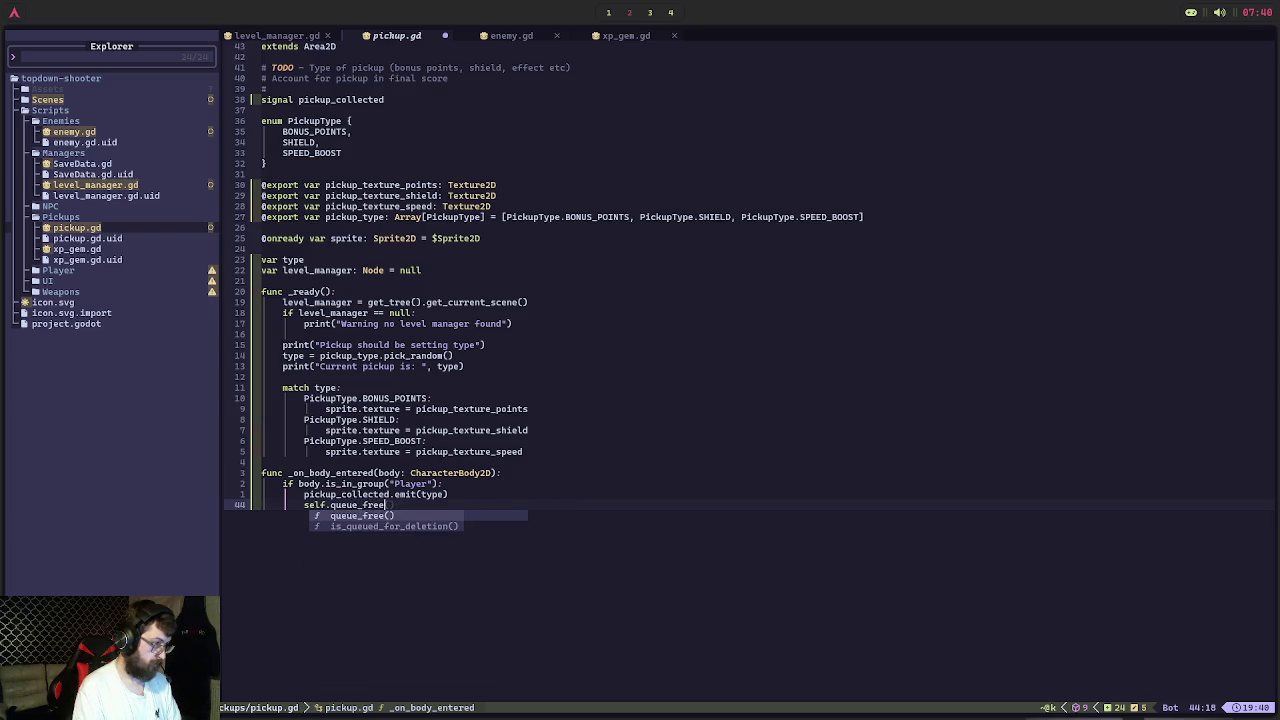
key("Return")
key("ctrl+s")
left_click(511, 36)
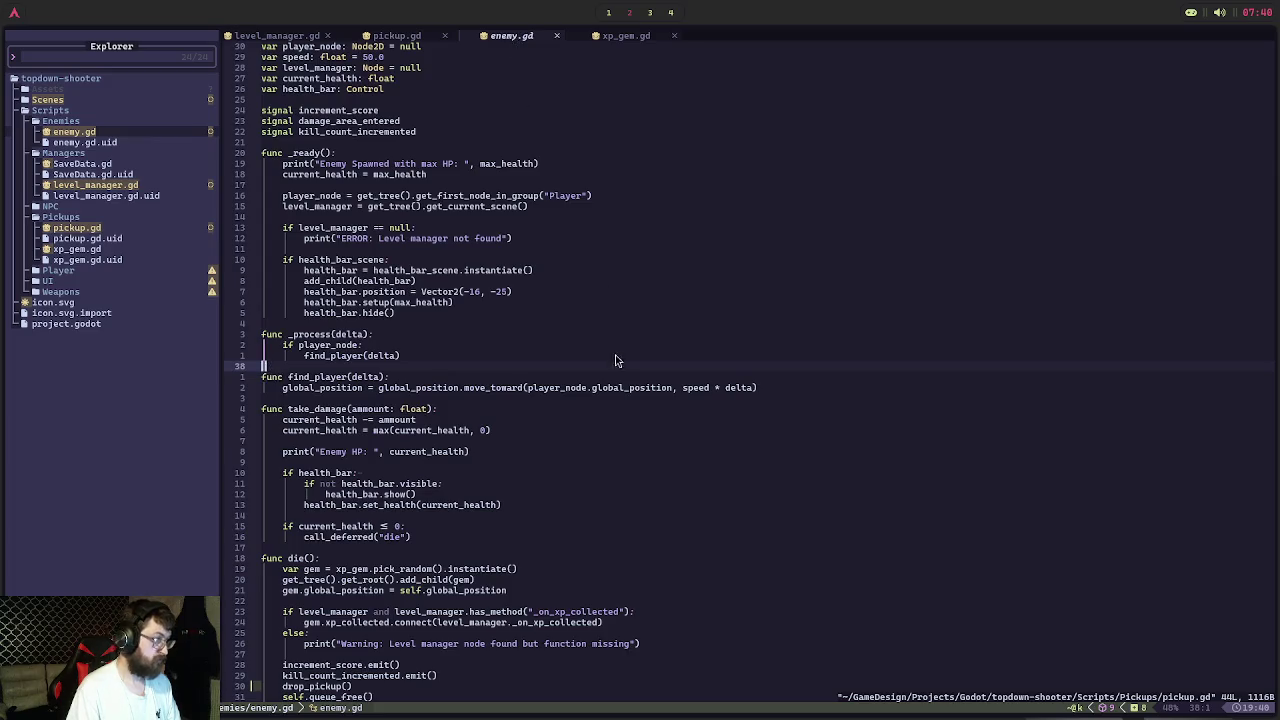
Check xp_gem.gd's signal code, then start a new line at the end of enemy.gd's drop_pickup
left_click(644, 36)
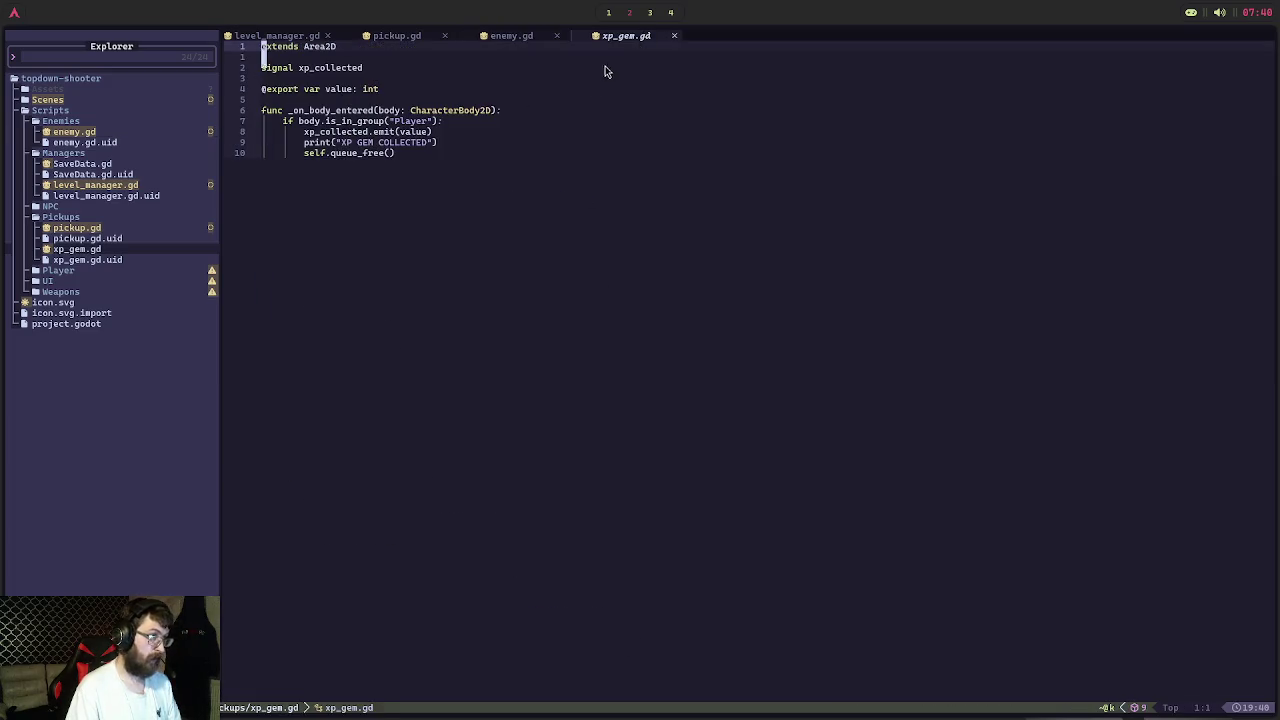
left_click(516, 44)
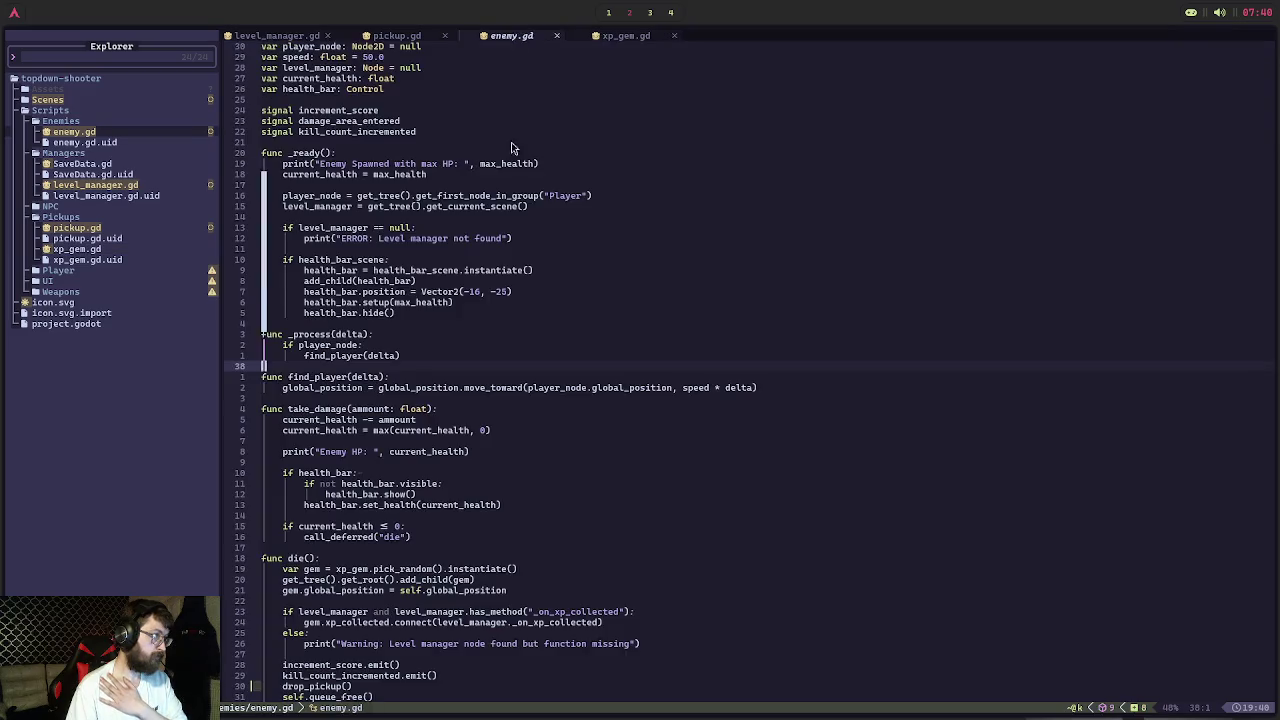
scroll(523, 331, "down", 6)
scroll(531, 332, "down", 1)
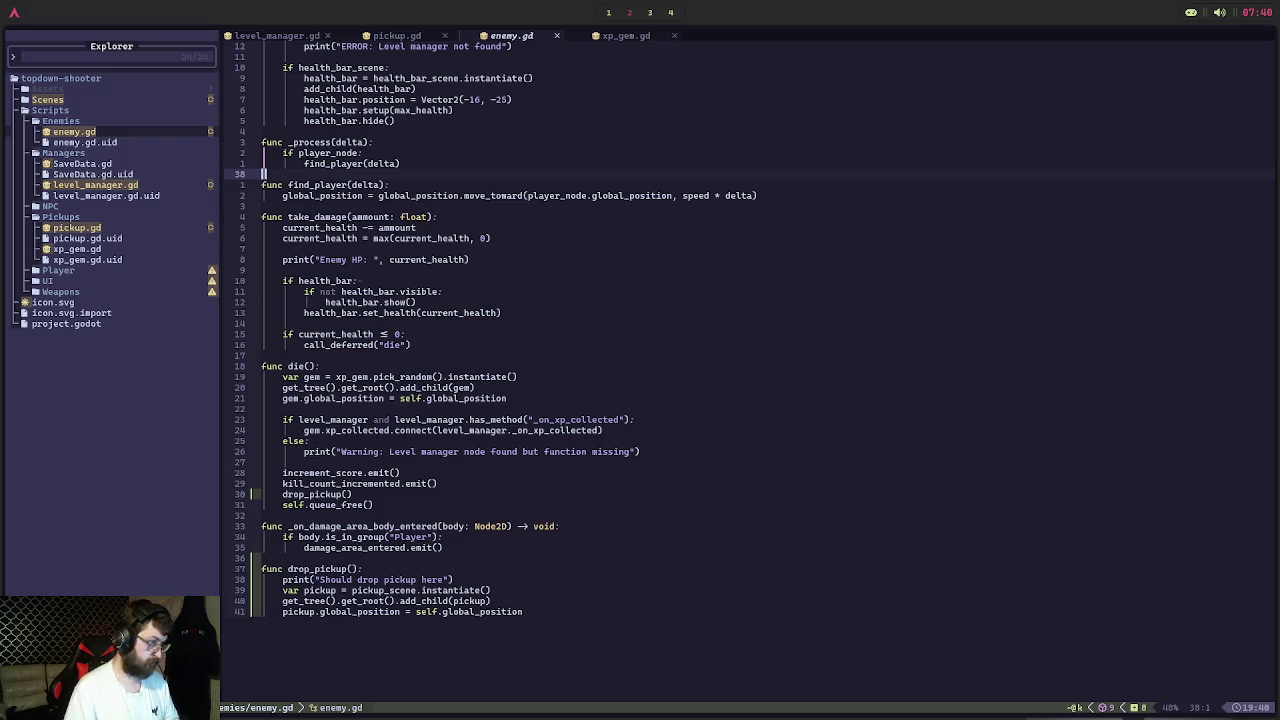
left_click(612, 433)
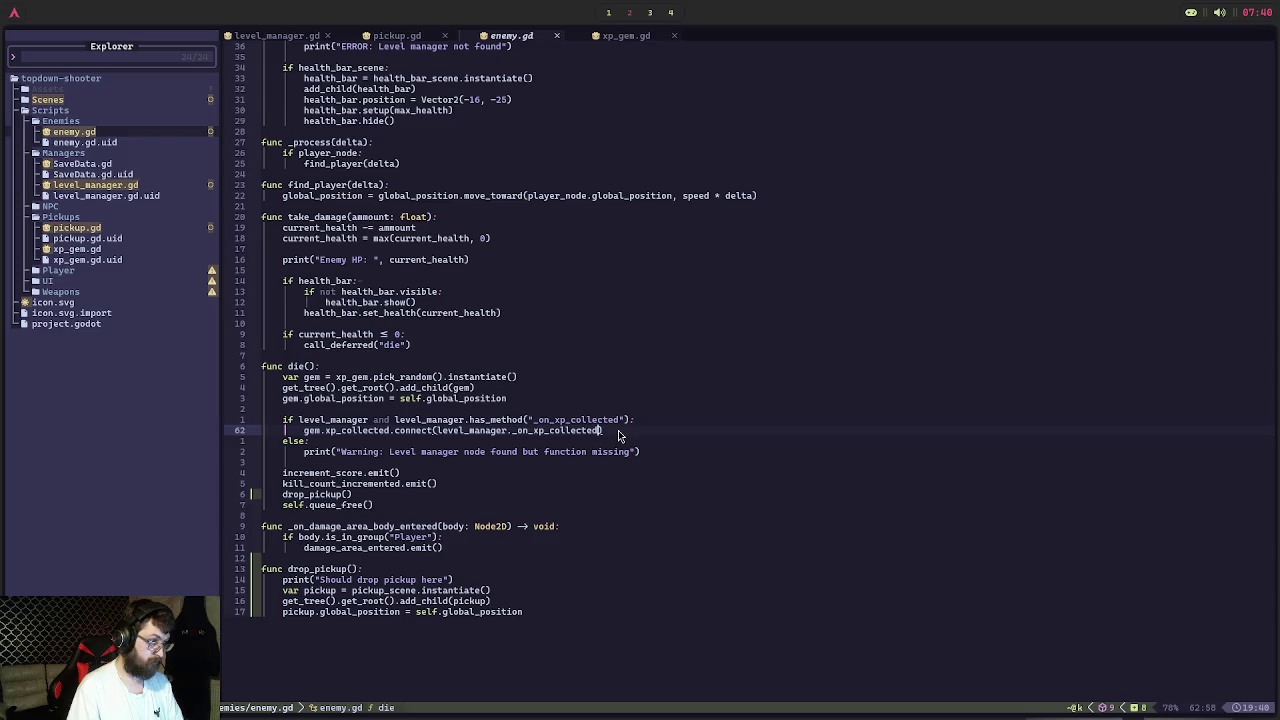
key("a")
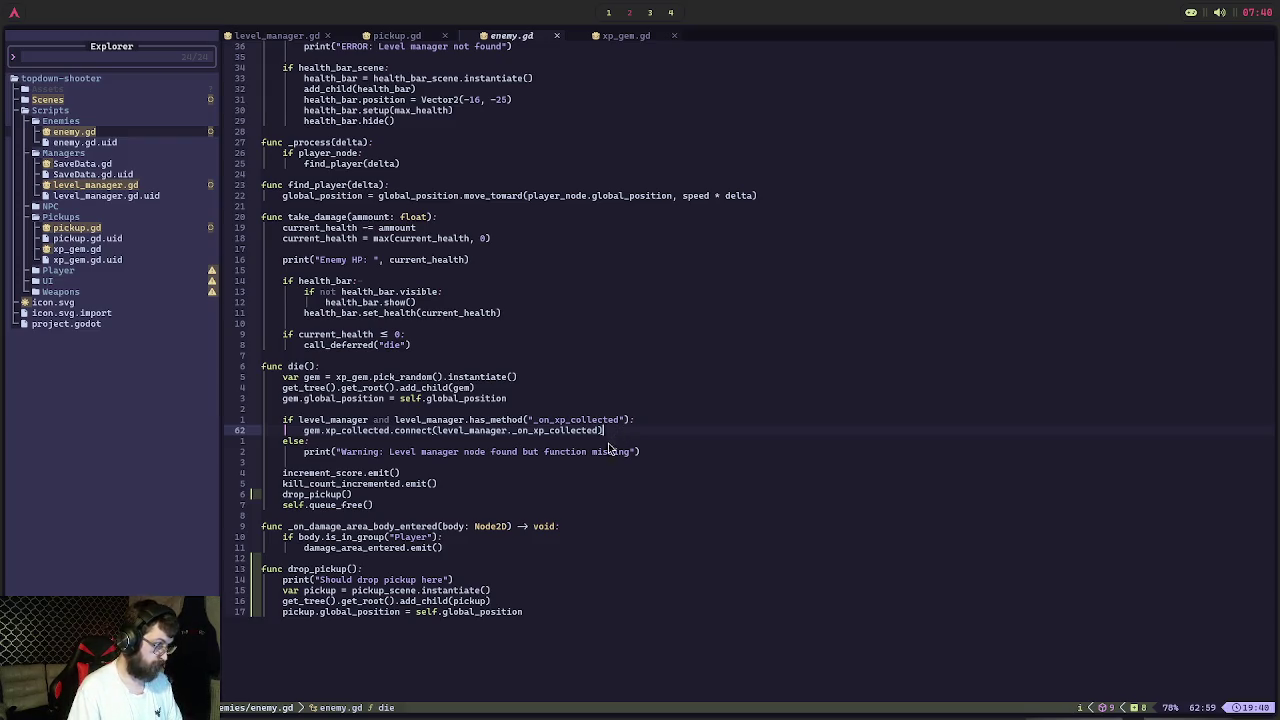
left_click(505, 592)
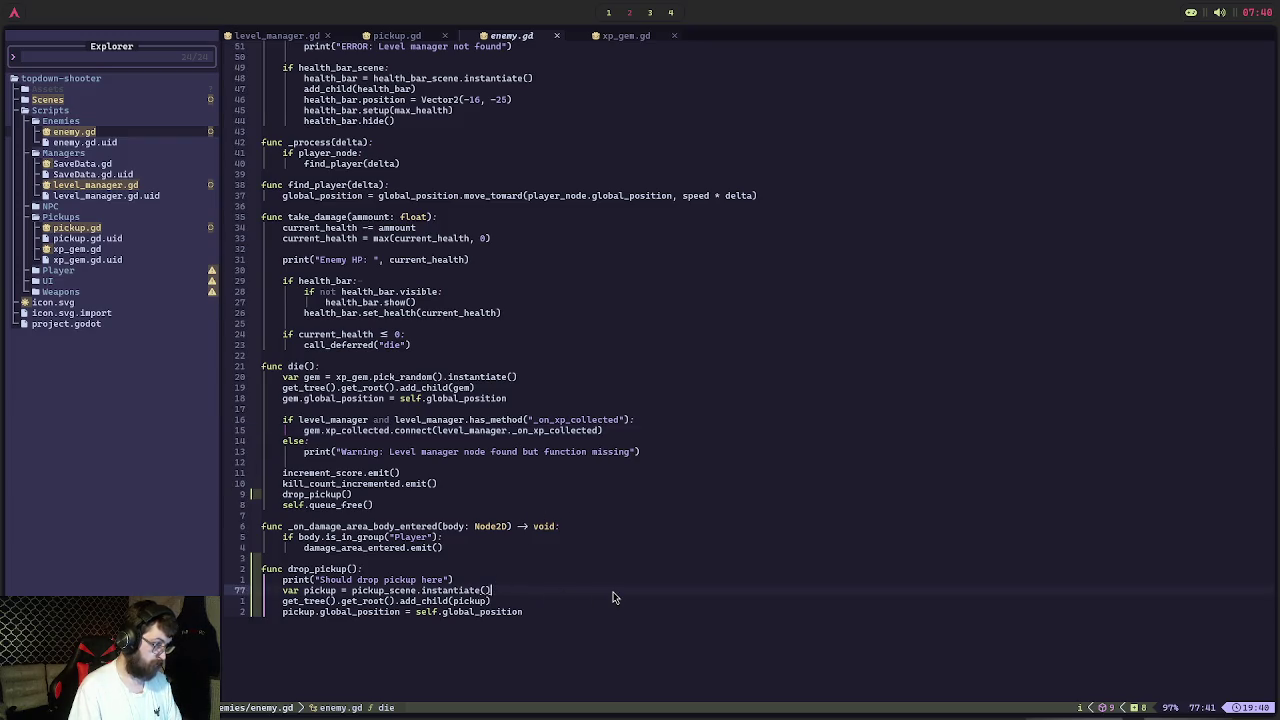
key("Down")
key("Down")
key("End")
key("Return")
key("Return")
Add a level_manager.has_method("_on_pickup_collected") check that connects pickup.pickup_collected, then save with :w
type("if level_mana")
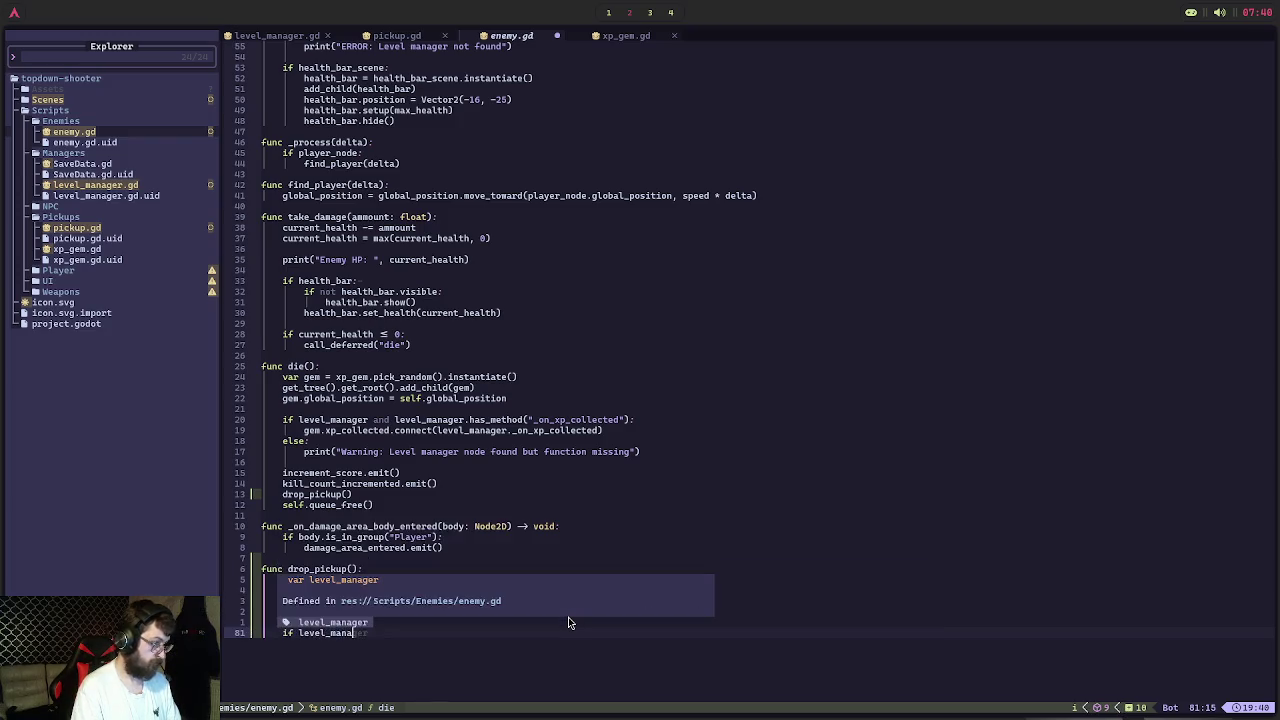
key("Tab")
type("and level")
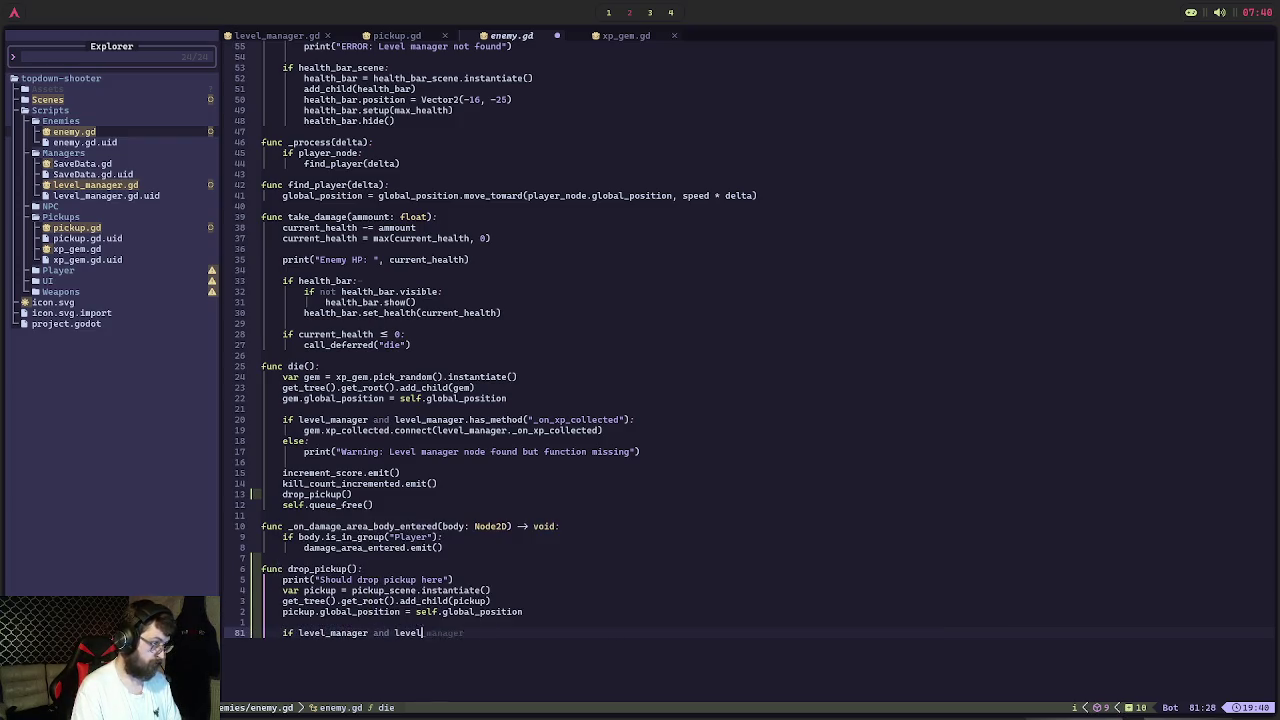
type("_manager.has_metho")
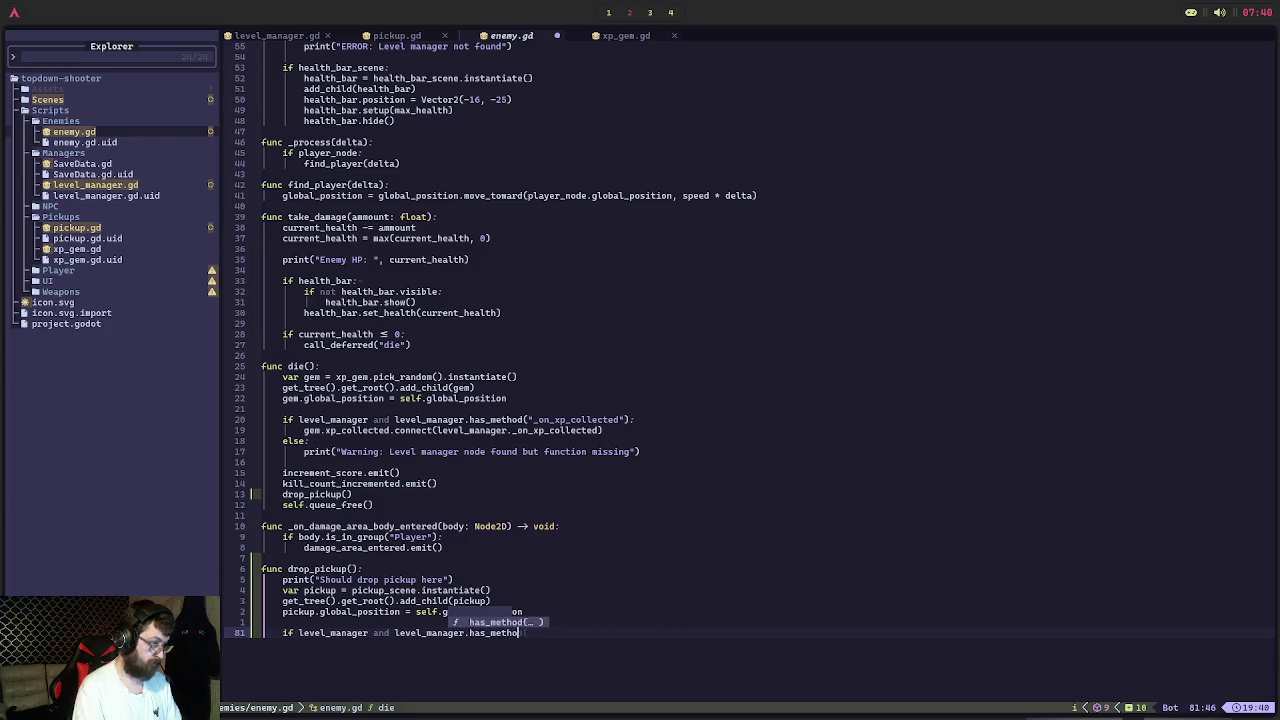
key("Tab")
type("(\"_on_pickup_co")
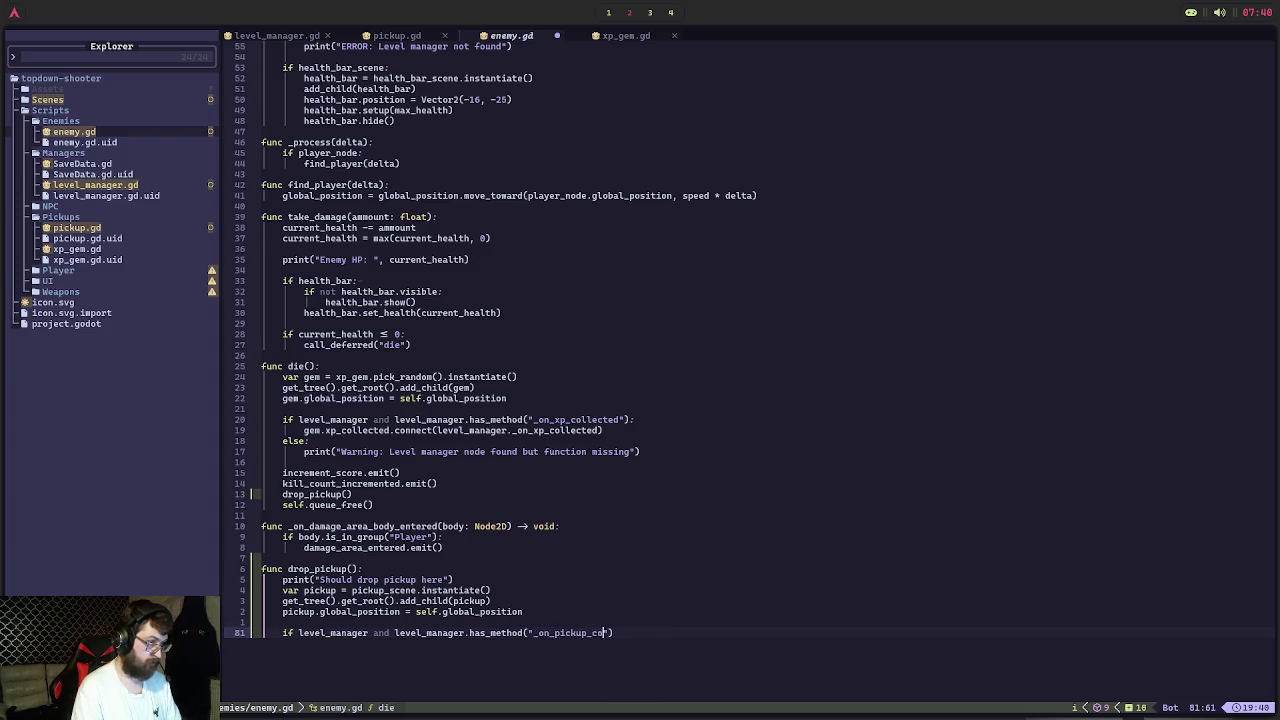
type("llected\"):")
key("Return")
type("pickup")
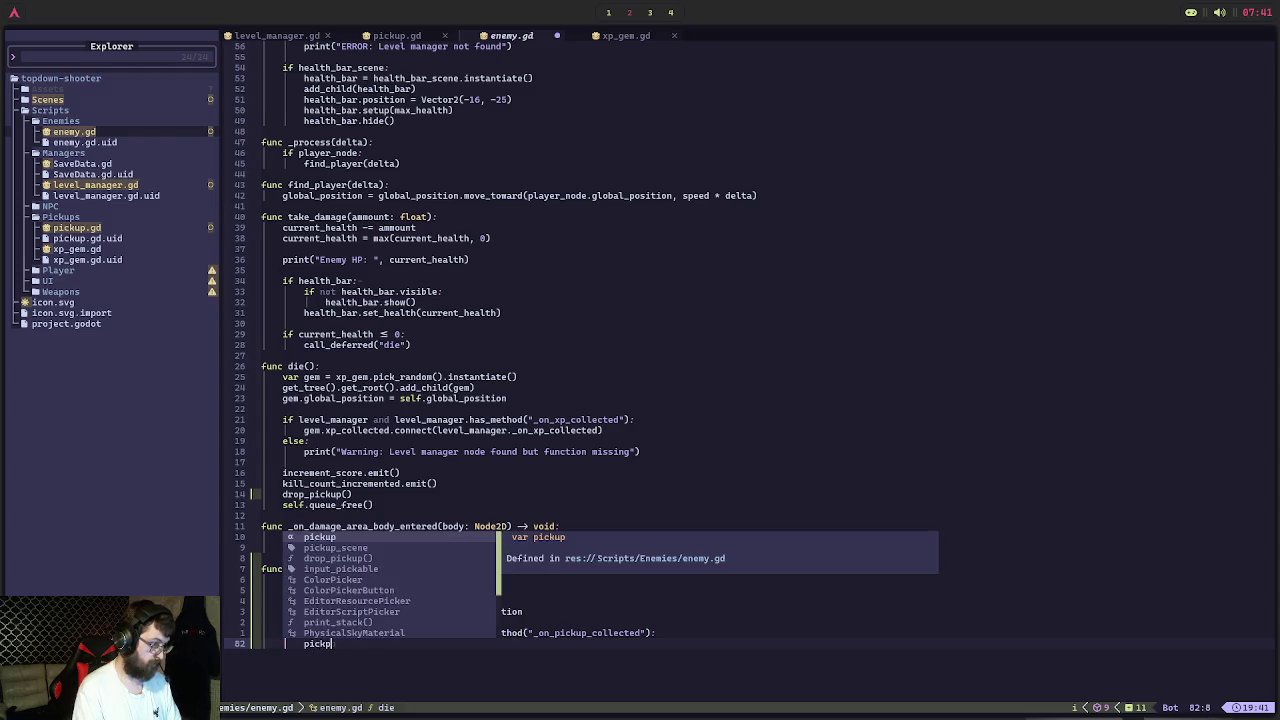
type(".")
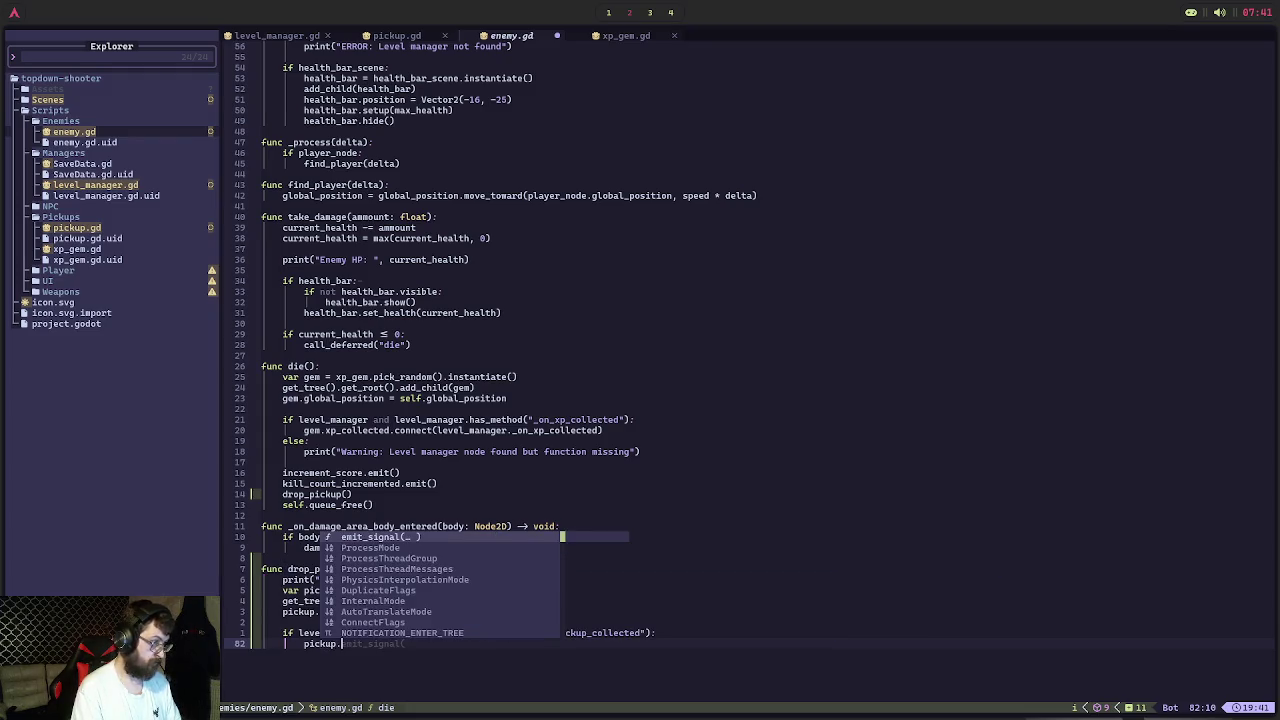
type("pickup_")
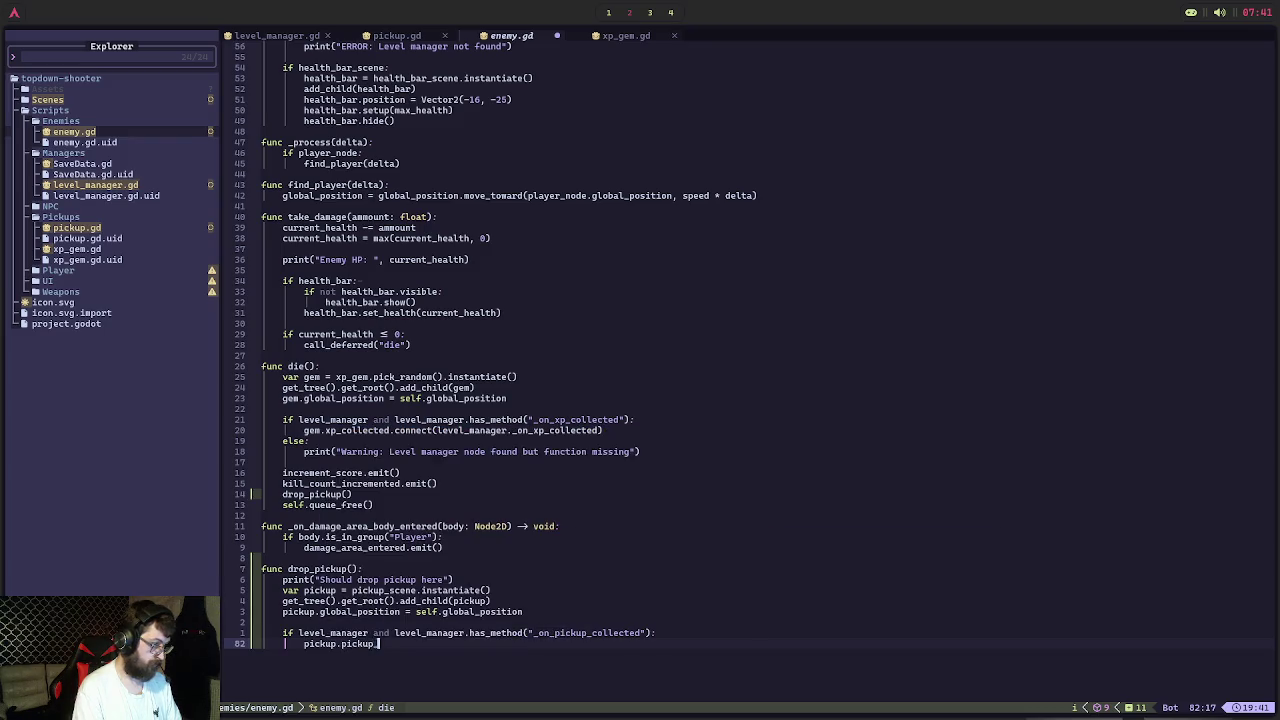
type("collected.connect(level")
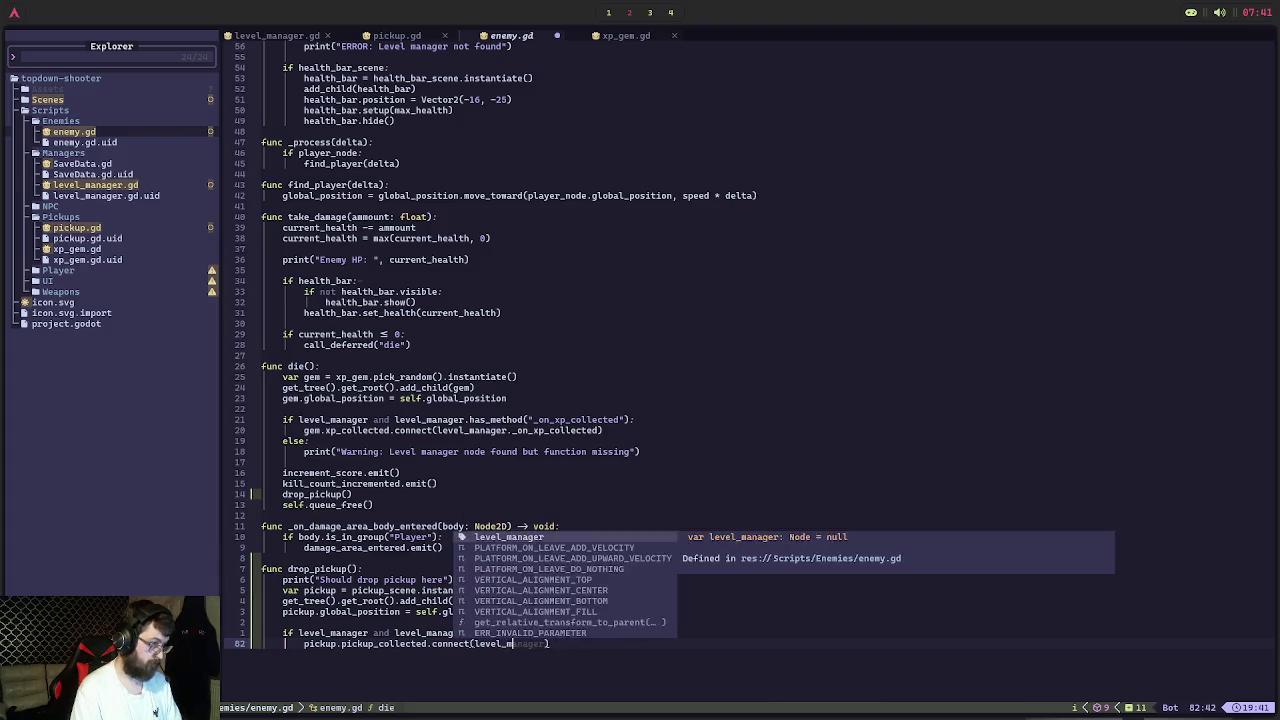
type("_manager._on")
type("_pi")
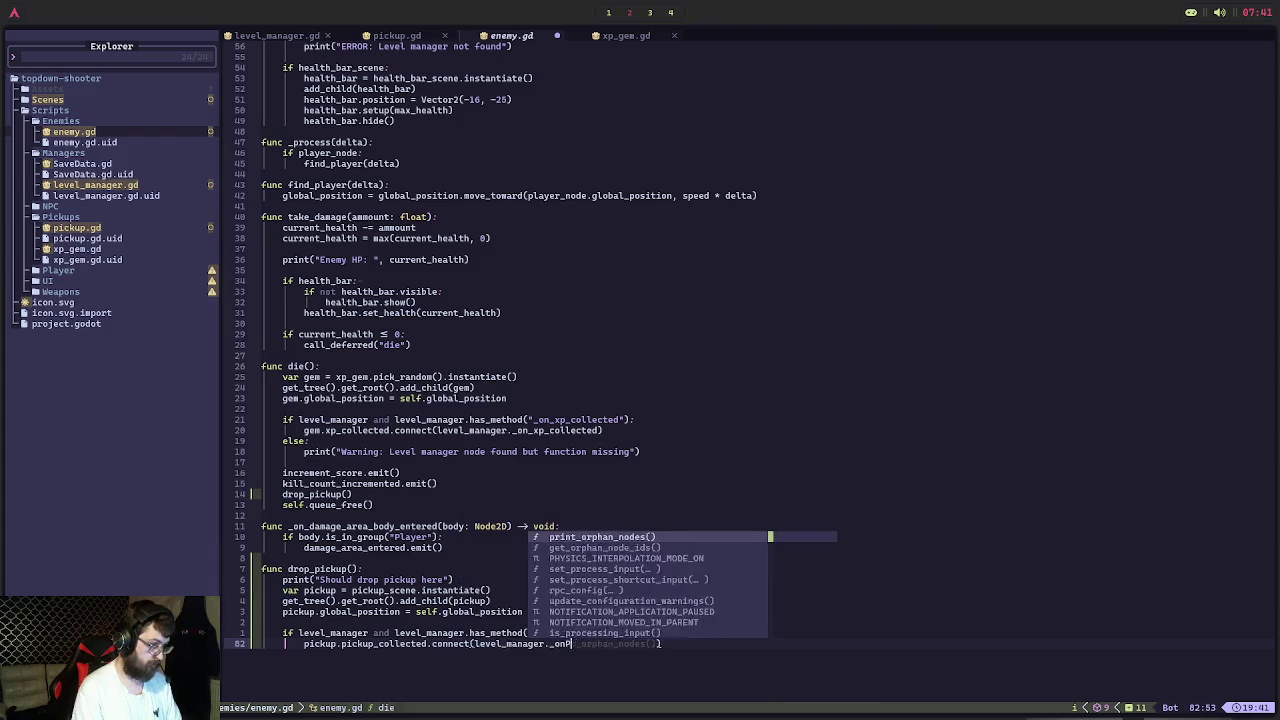
type("ckup_co")
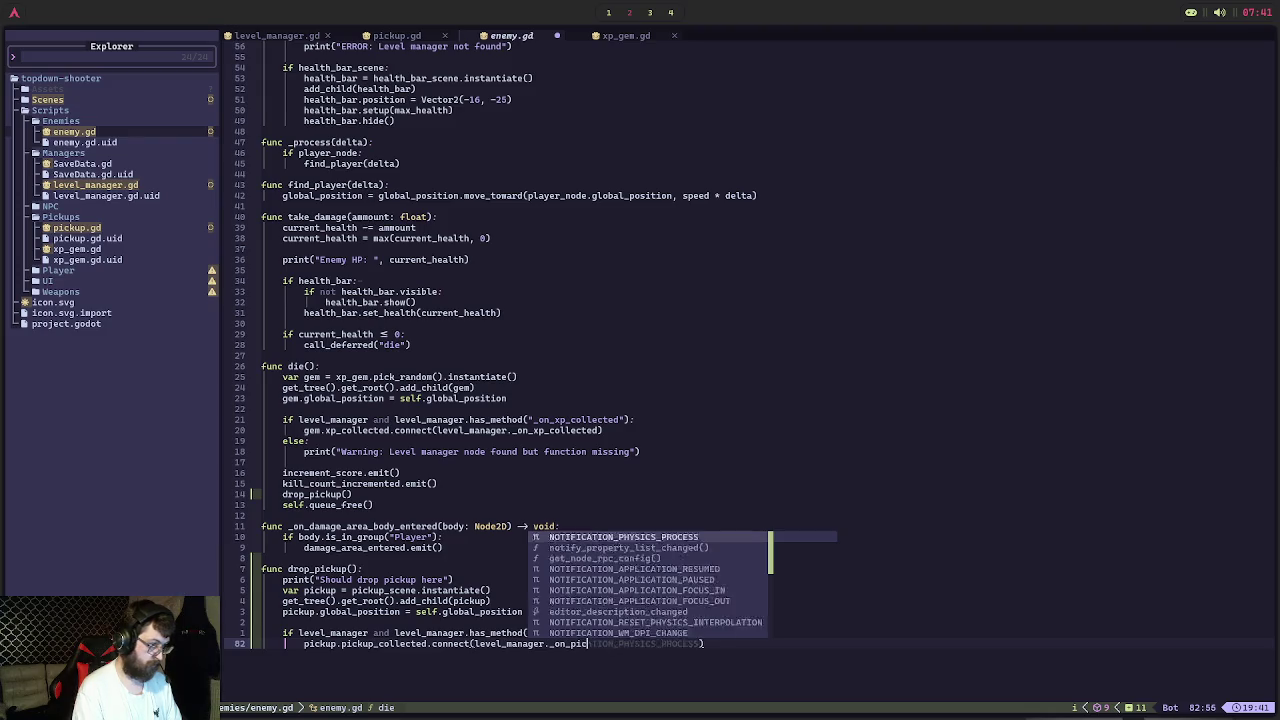
type("llected")
key("Escape")
type(":w")
key("Return")
Run level 1 via PLAY GAME and shoot an enemy until the score reaches 1
key("alt+Tab")
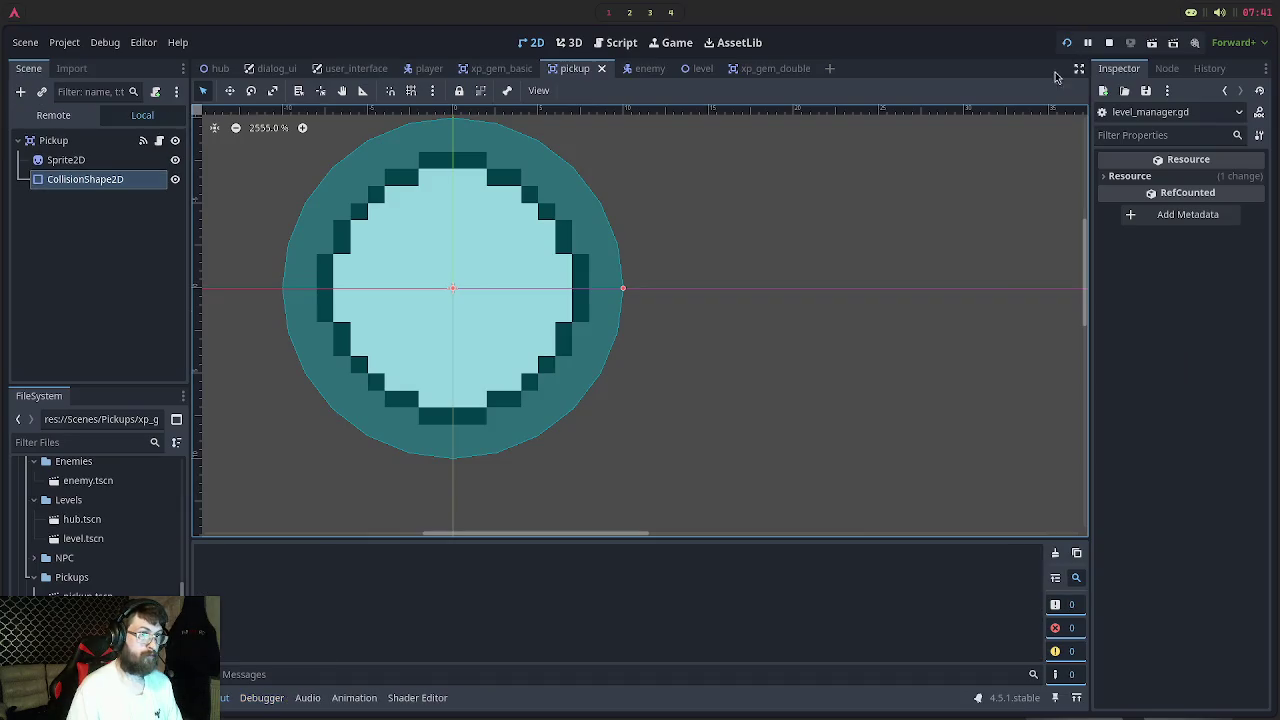
key("F5")
left_click(673, 370)
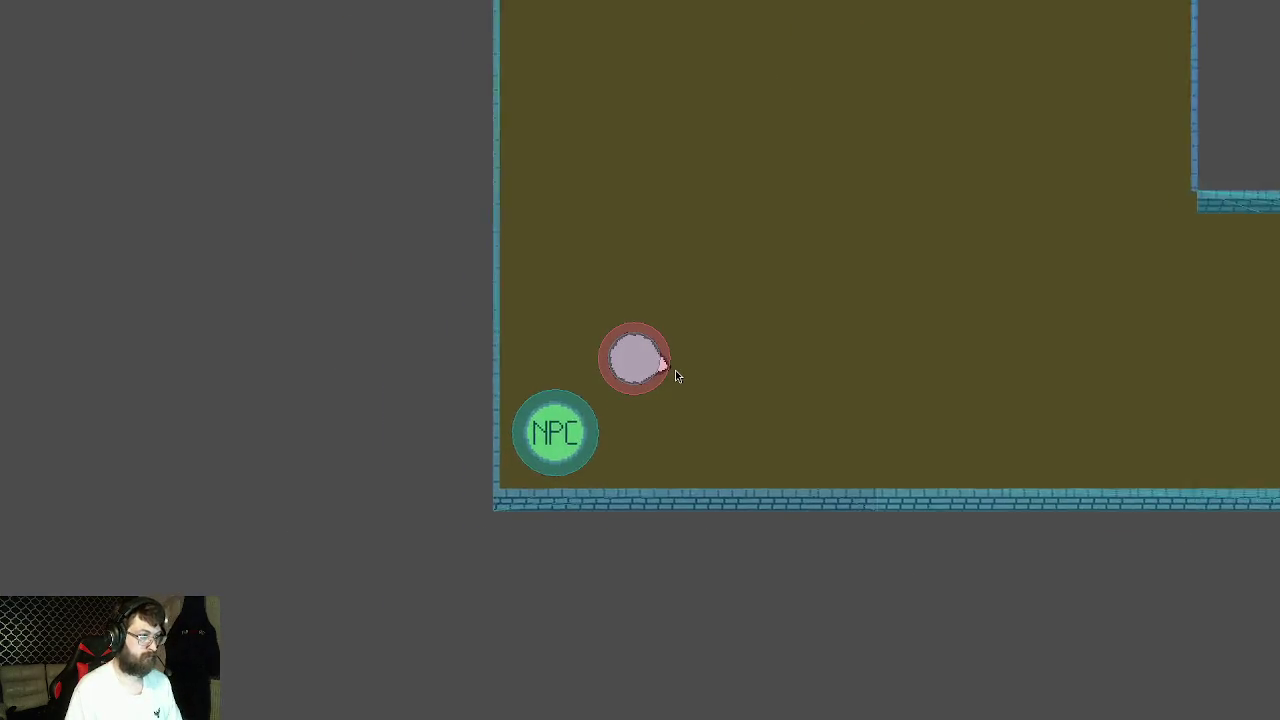
key("d")
key("w")
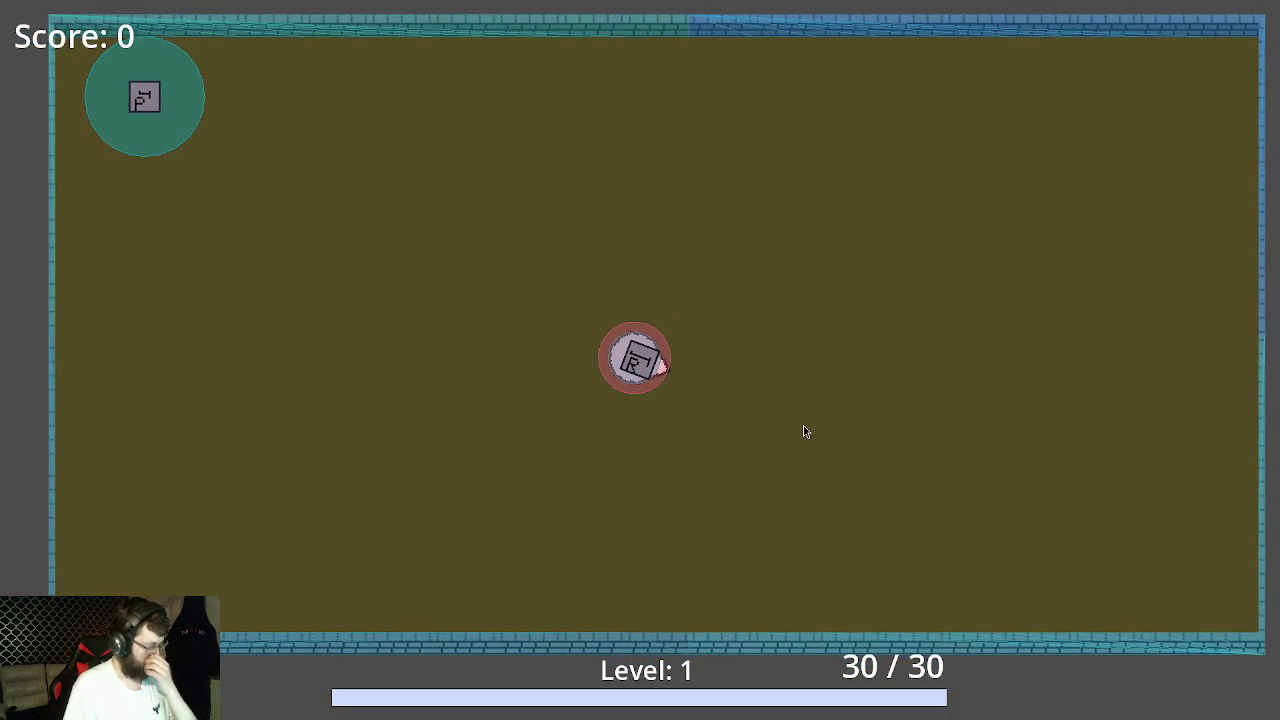
left_click(788, 492)
left_click(786, 496)
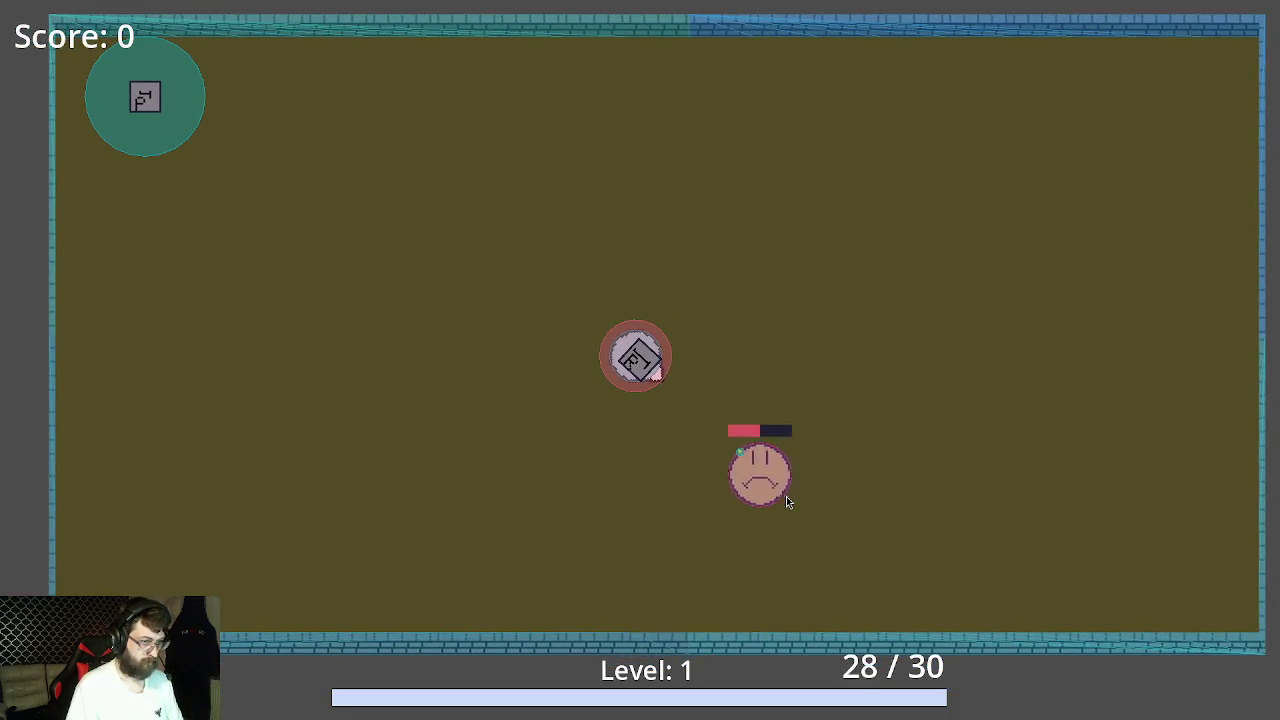
left_click(786, 495)
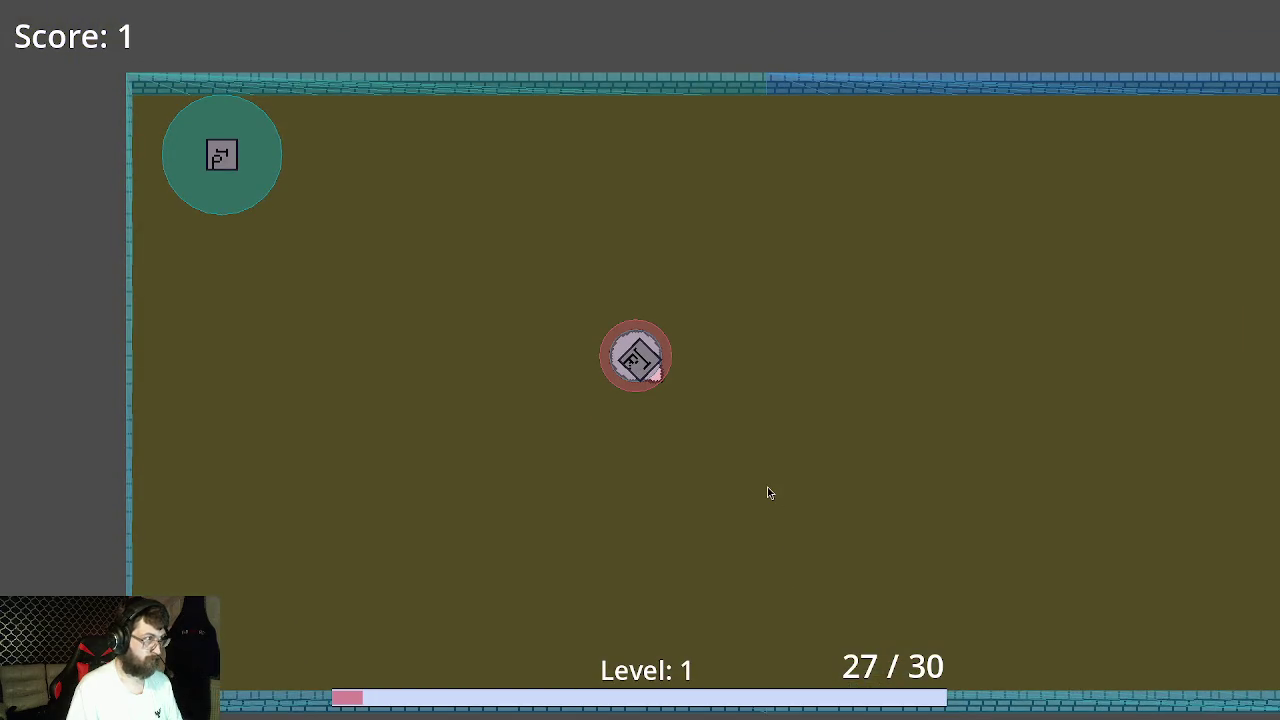
key("F8")
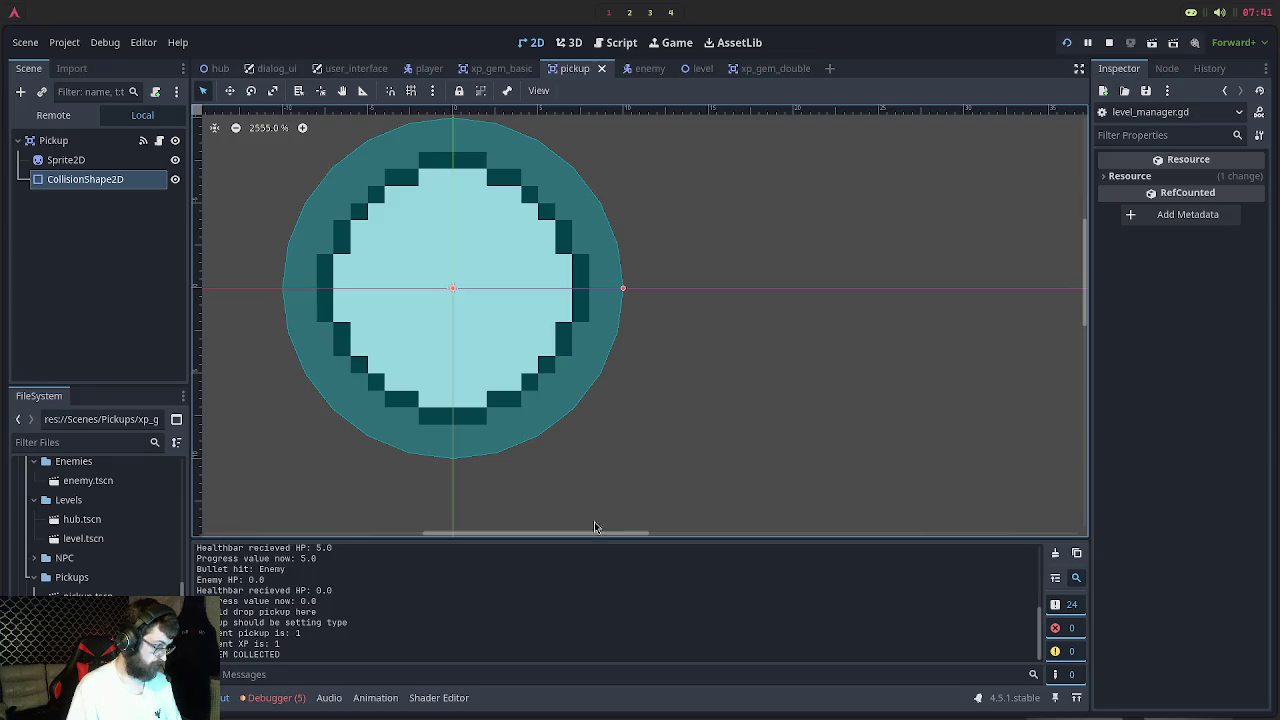
Read the pickup.gd:43 argument-count error in Debugger > Errors, then stop the running game
left_click(295, 697)
mouse_move(474, 669)
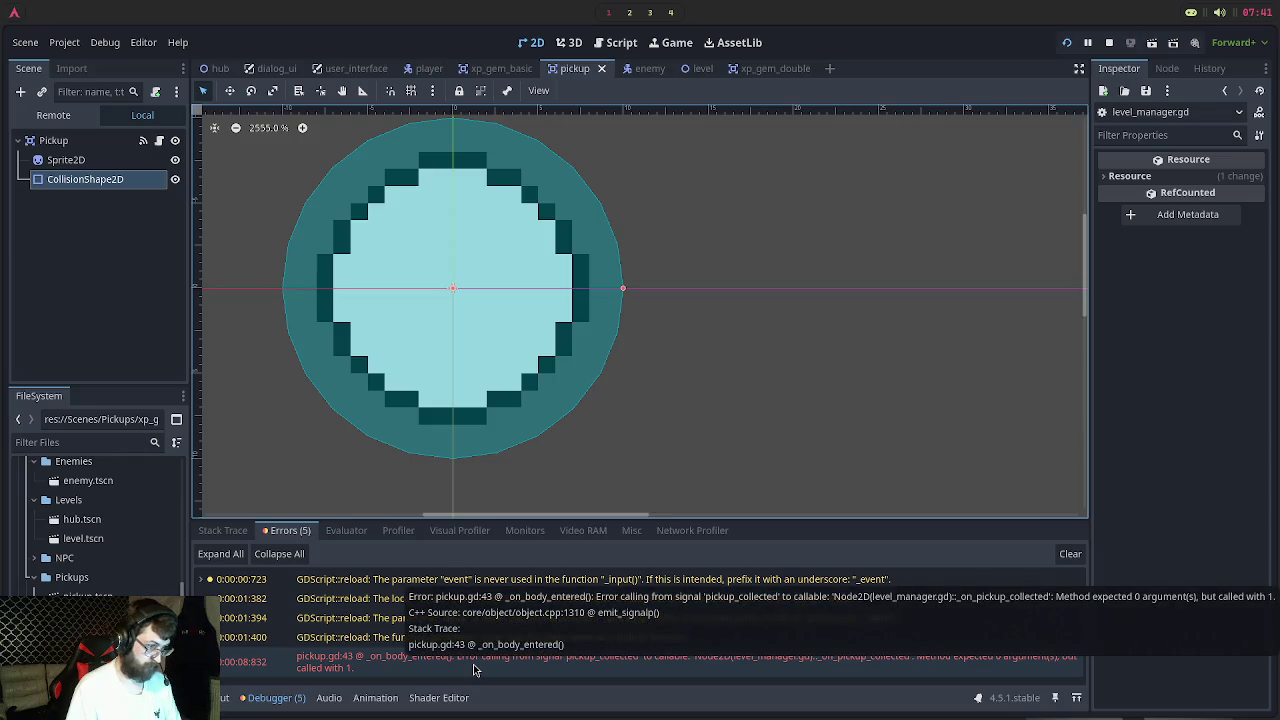
key("alt+Tab")
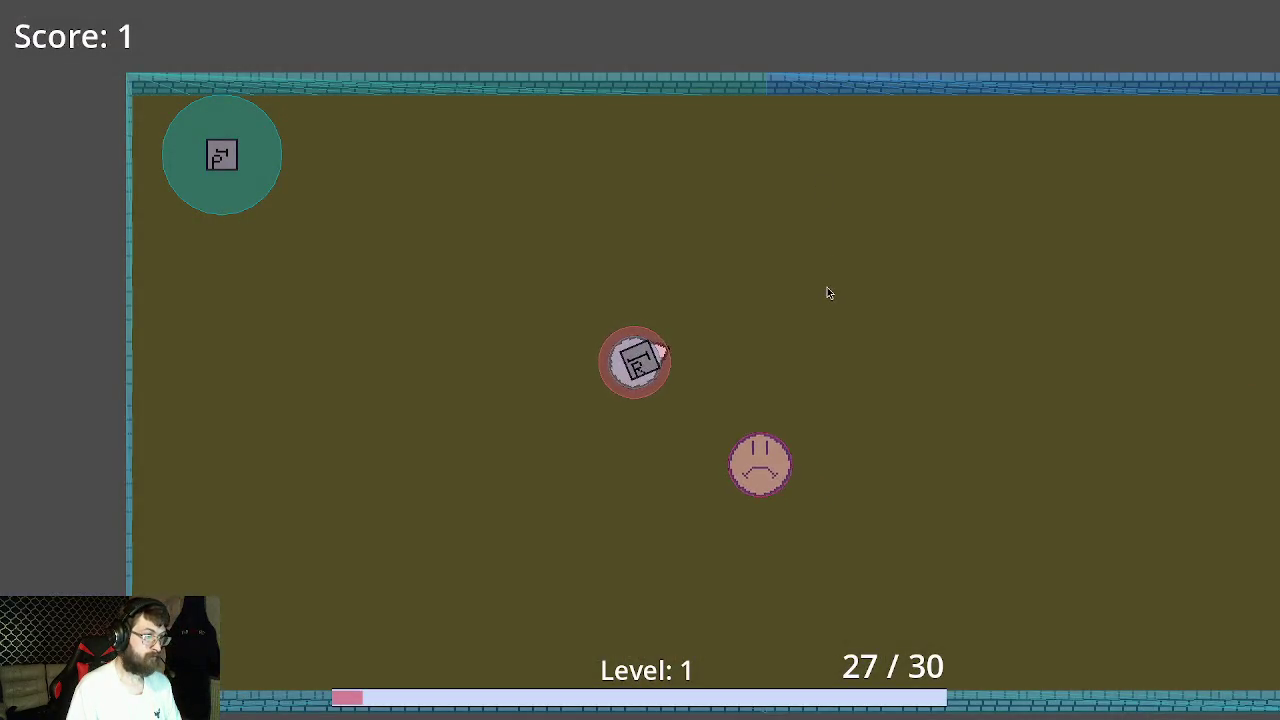
key("Escape")
mouse_move(521, 669)
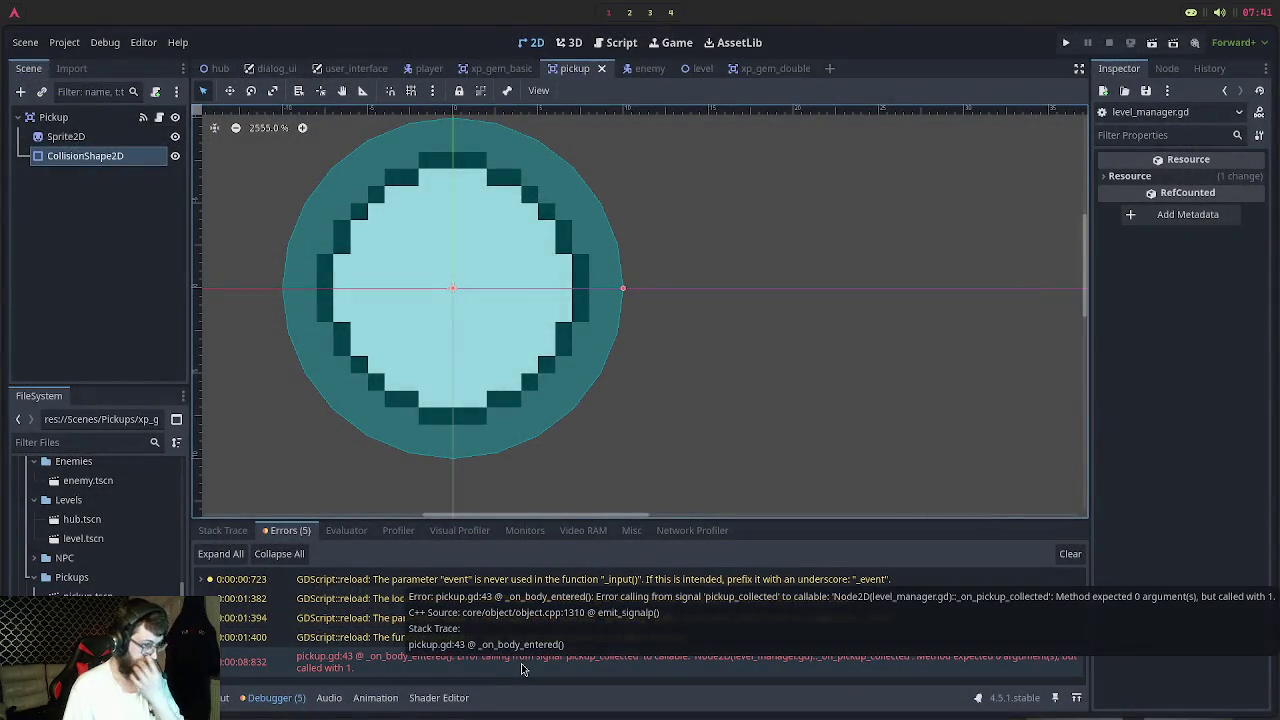
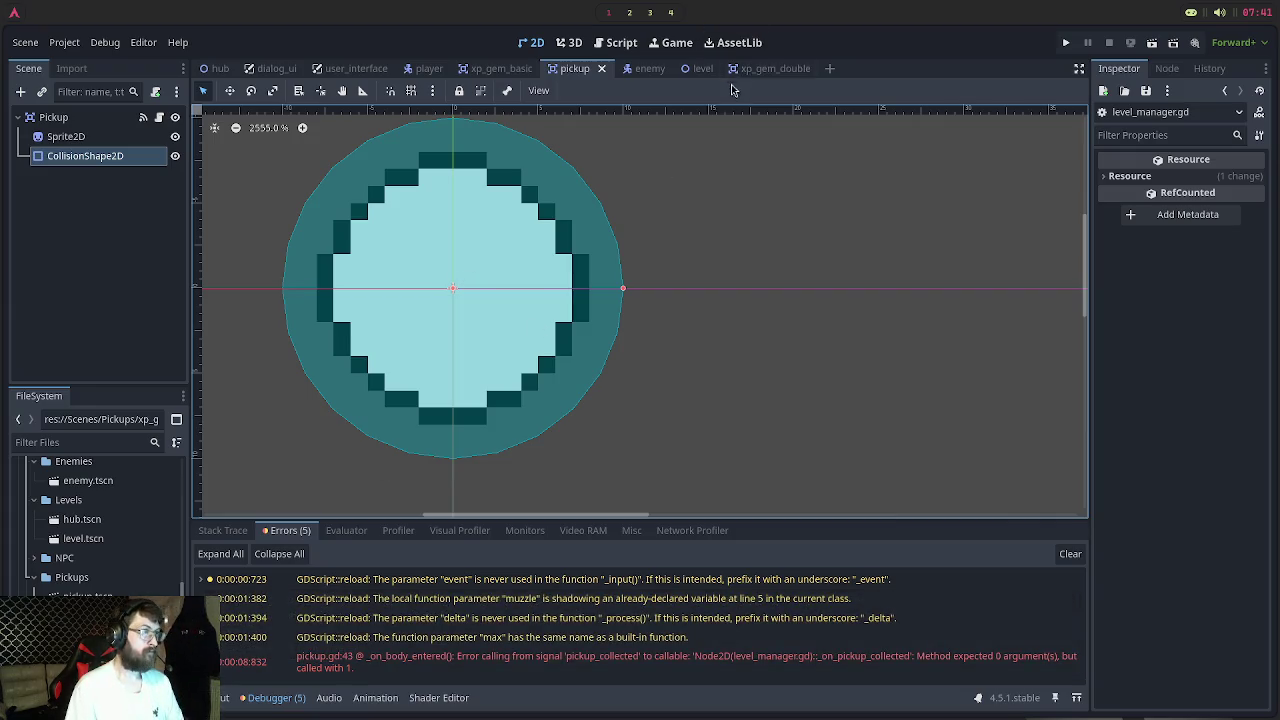
In level_manager.gd, give _on_pickup_collected a 'type' parameter, save, and rerun the game
key("super+2")
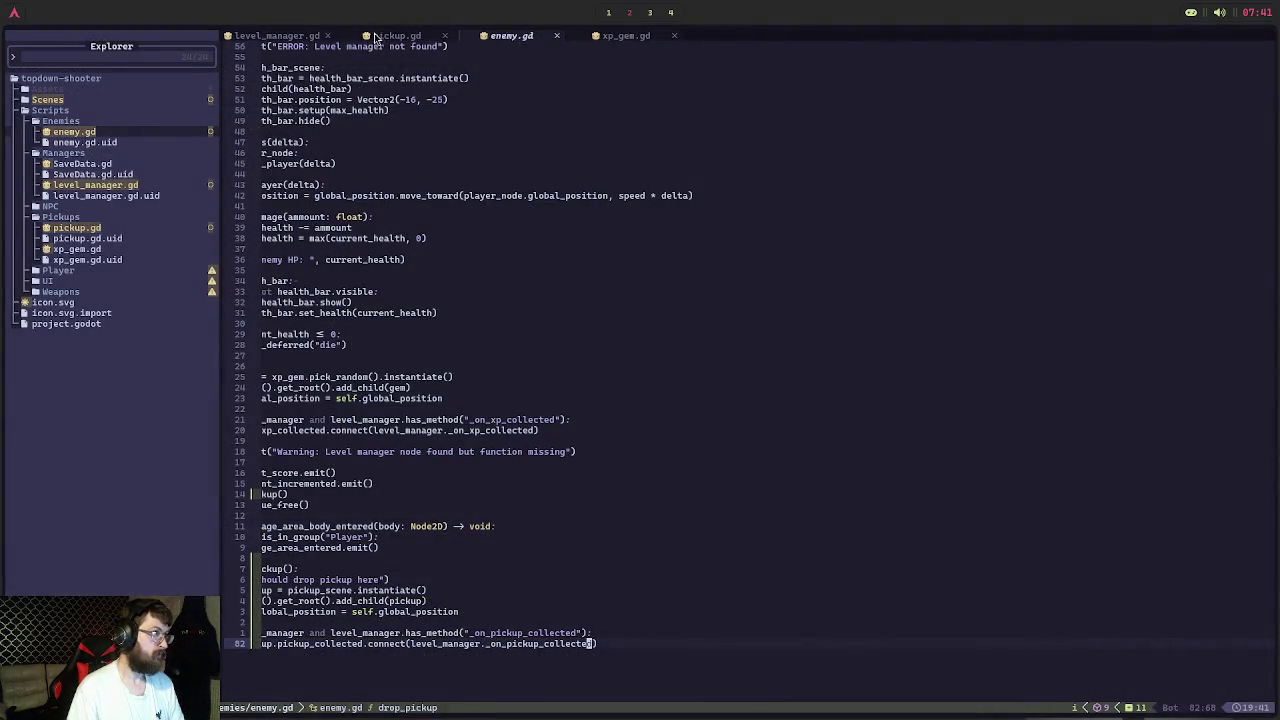
left_click(380, 36)
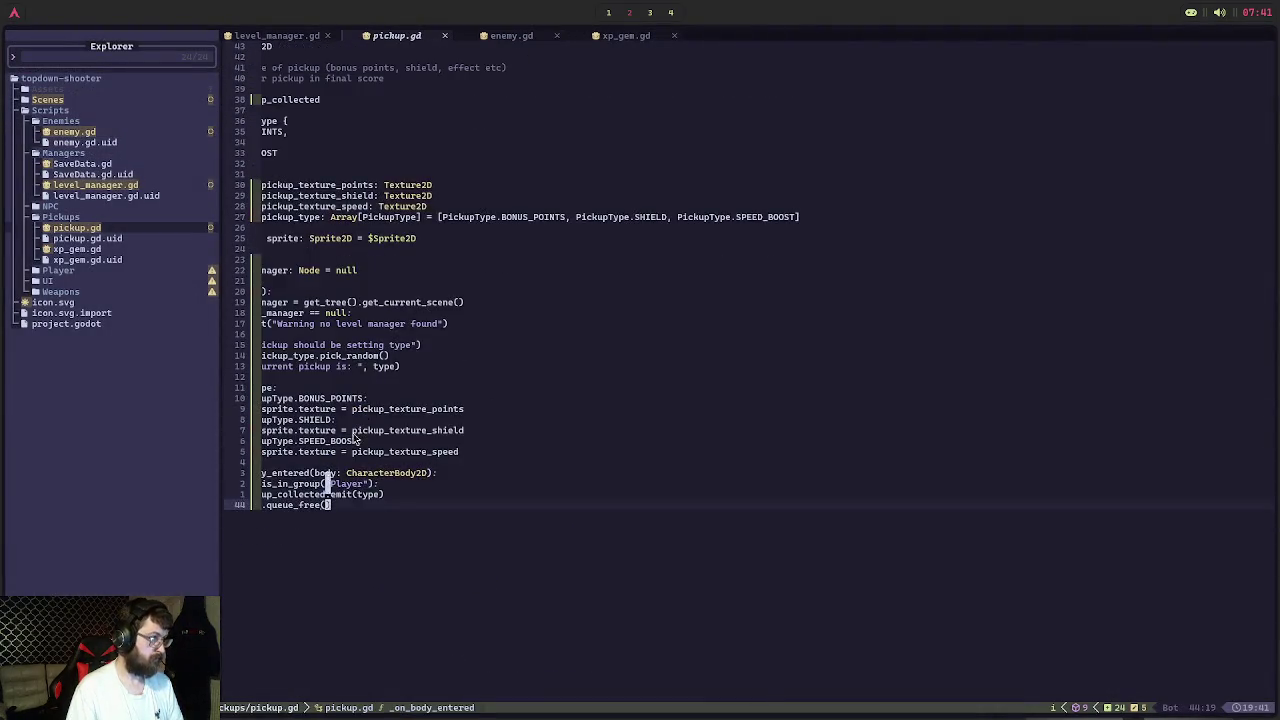
left_click(300, 33)
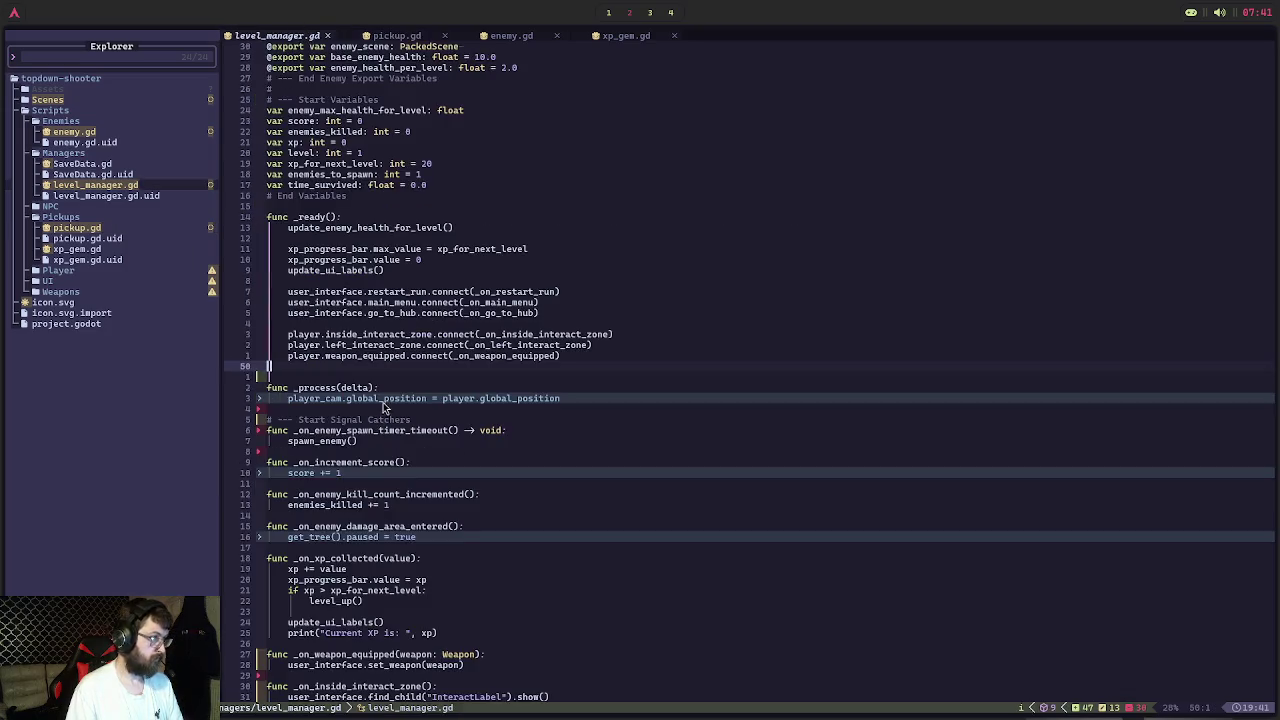
scroll(433, 527, "down", 5)
scroll(433, 540, "down", 4)
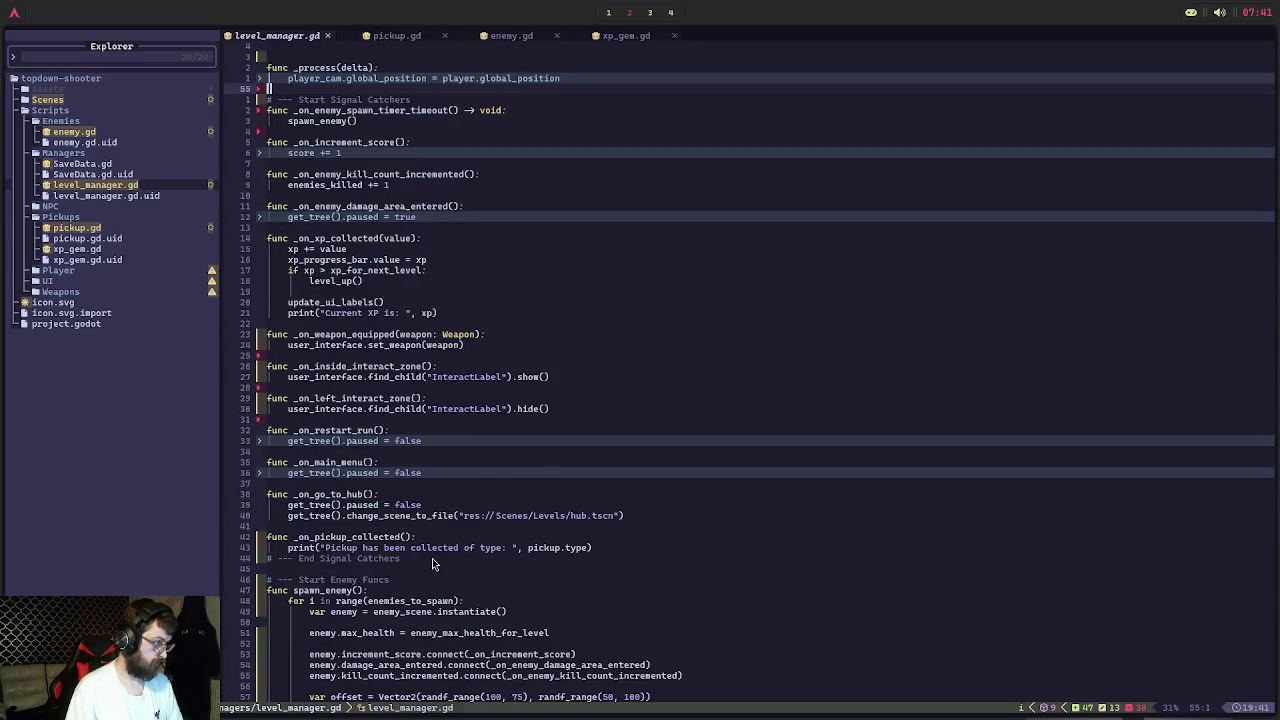
left_click(404, 537)
key("shift+k")
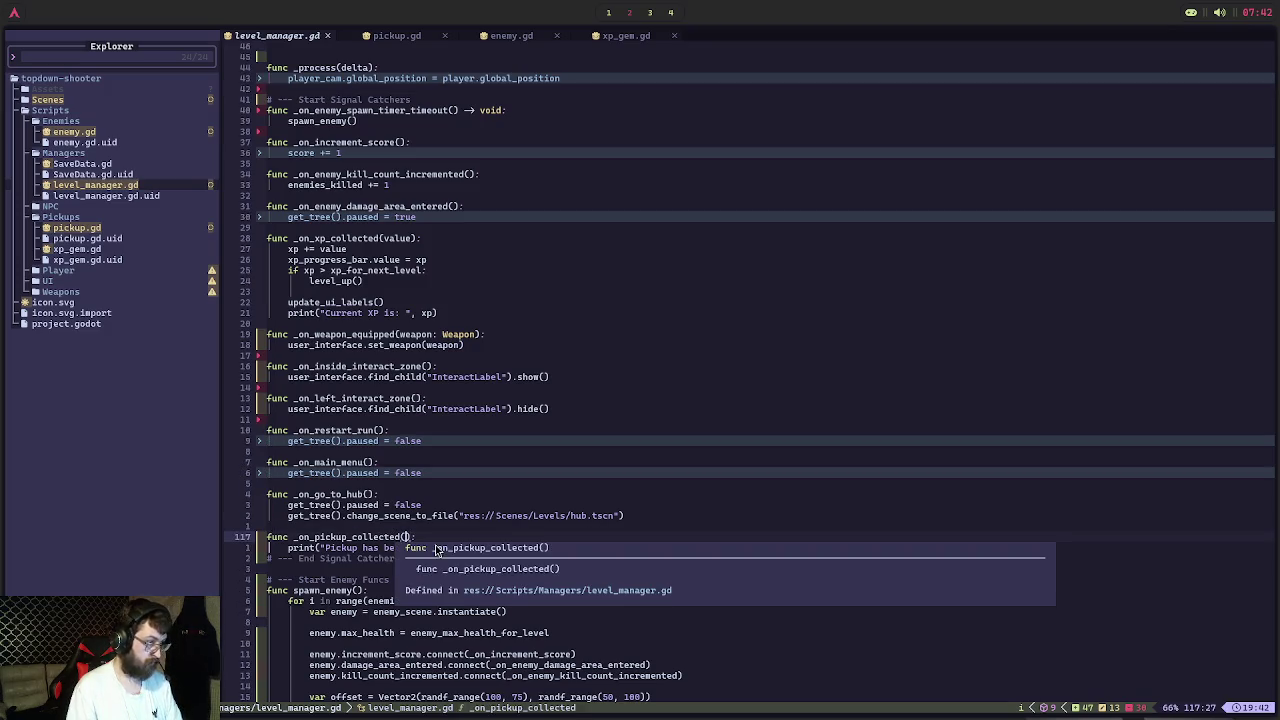
type("itype")
key("Escape")
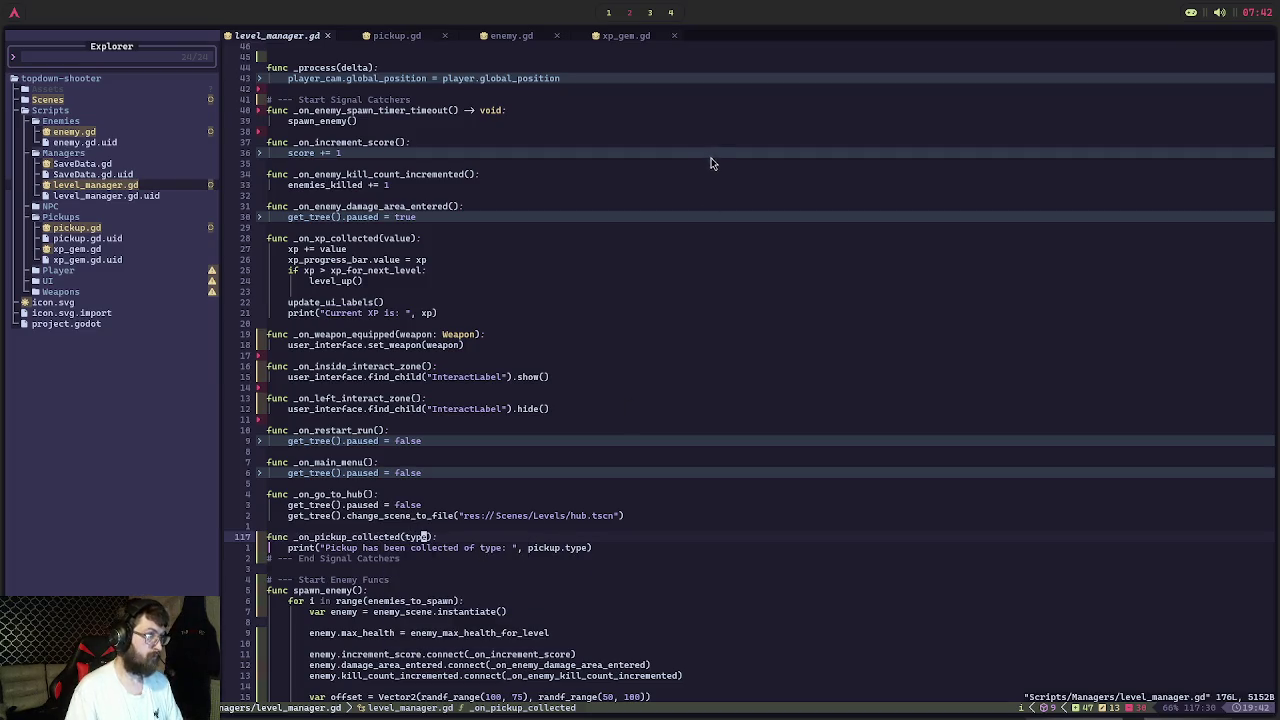
key("super+1")
left_click(1066, 44)
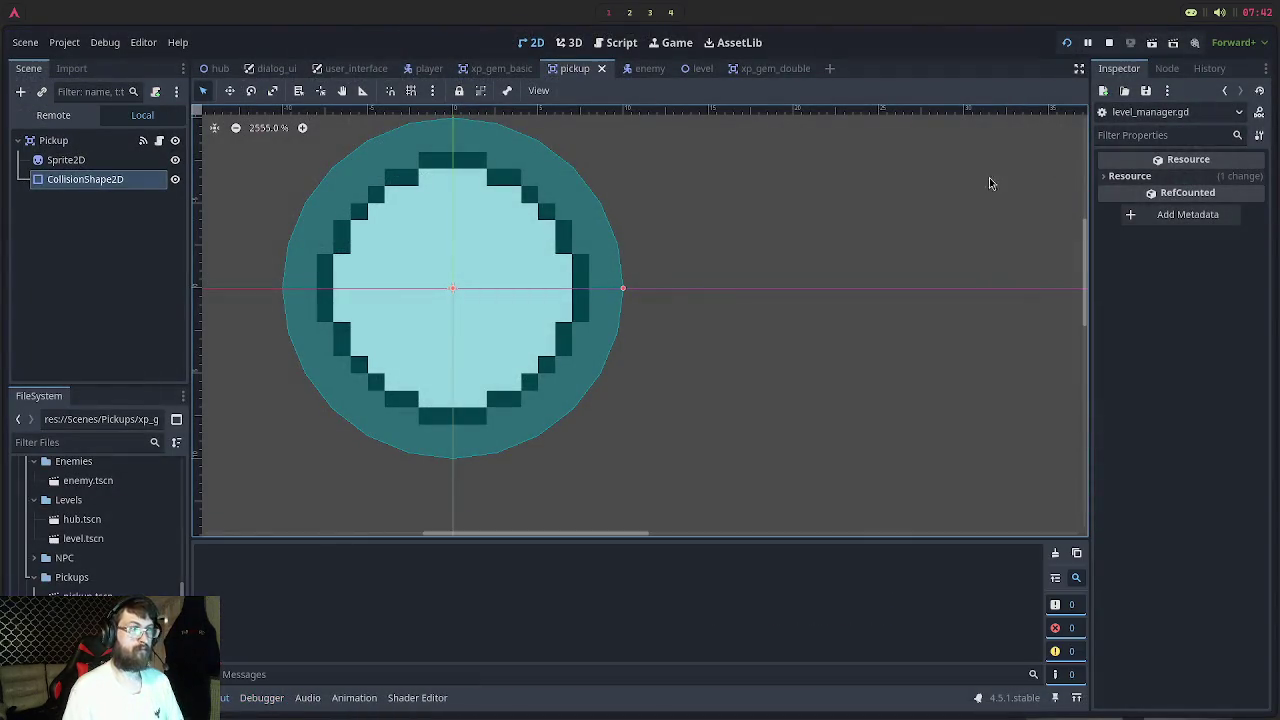
Start a game and move the player onto a pickup while shooting an enemy
left_click(706, 362)
key("d")
key("w")
key("a")
key("s")
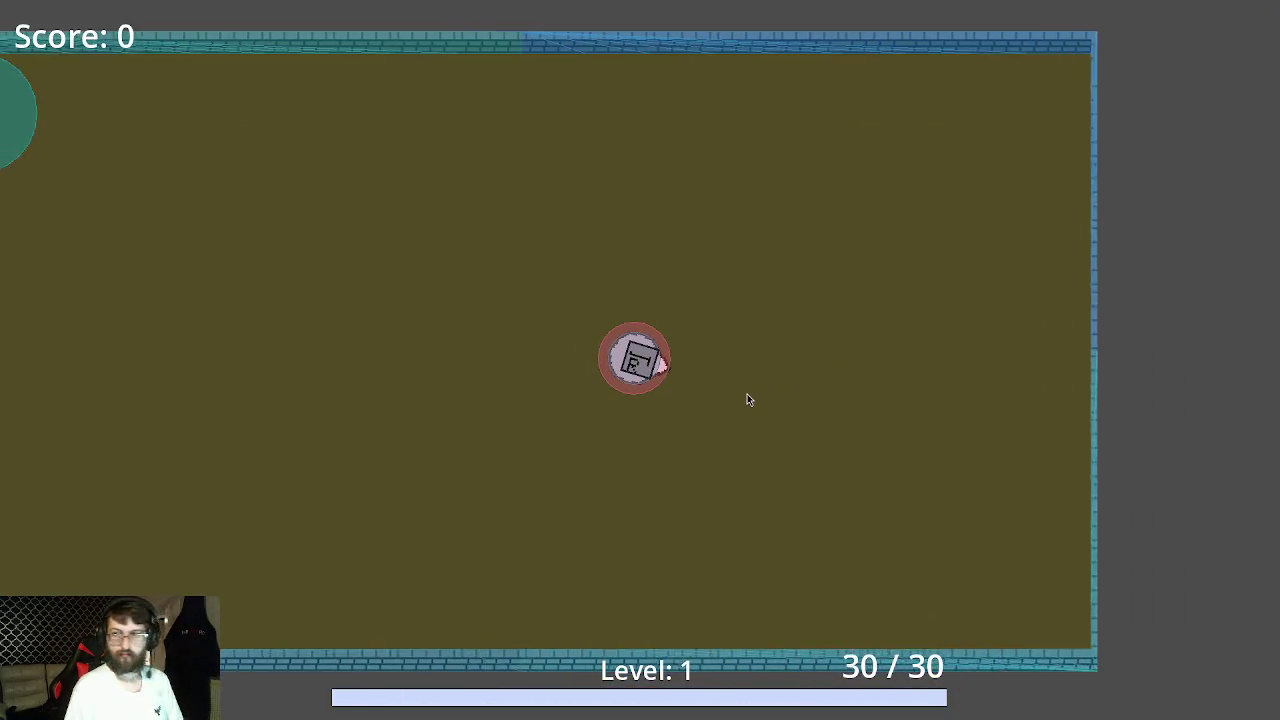
key("a")
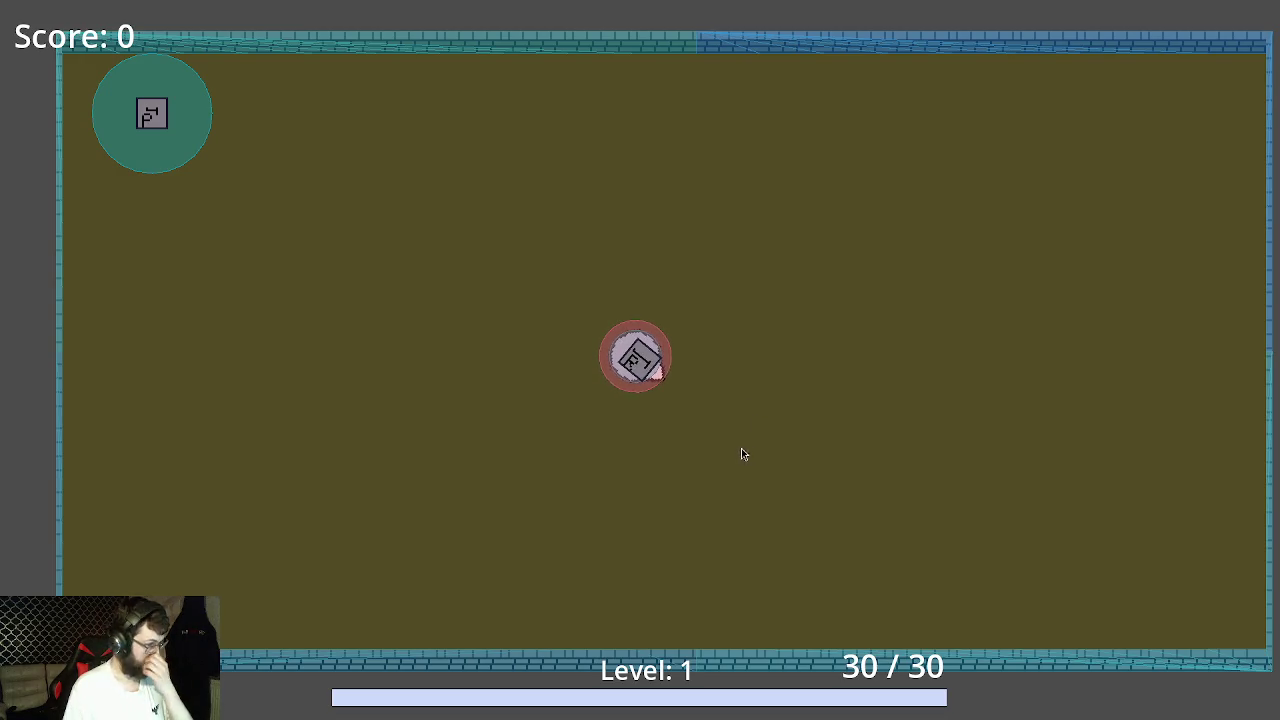
left_click(732, 475)
key("d")
key("s")
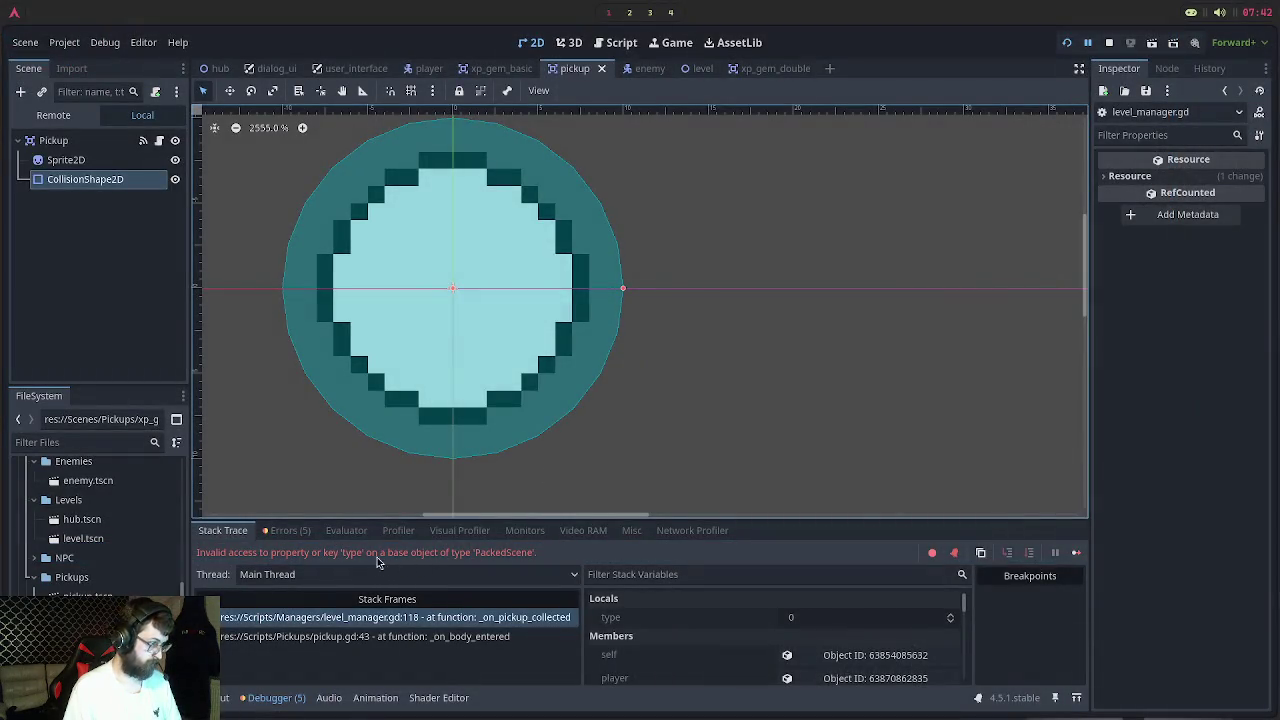
Read the 'type' on PackedScene error in Debugger Errors, then stop the game
left_click(288, 530)
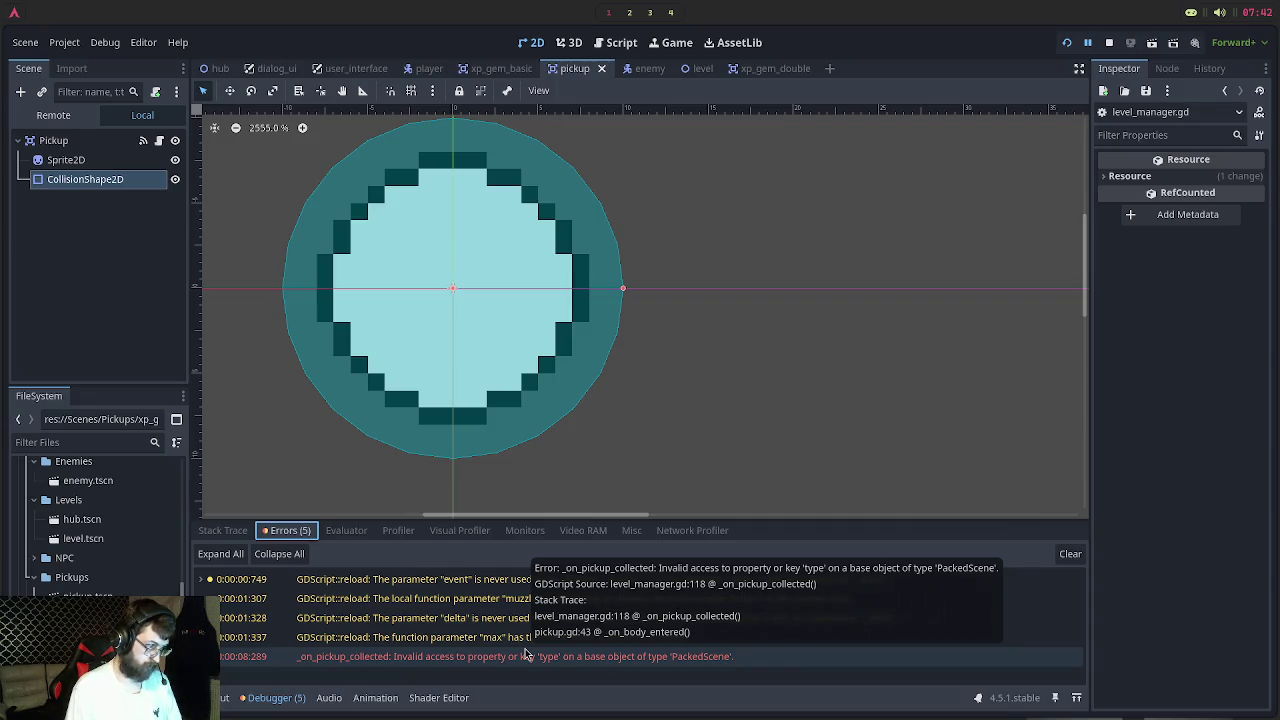
key("F12")
key("F8")
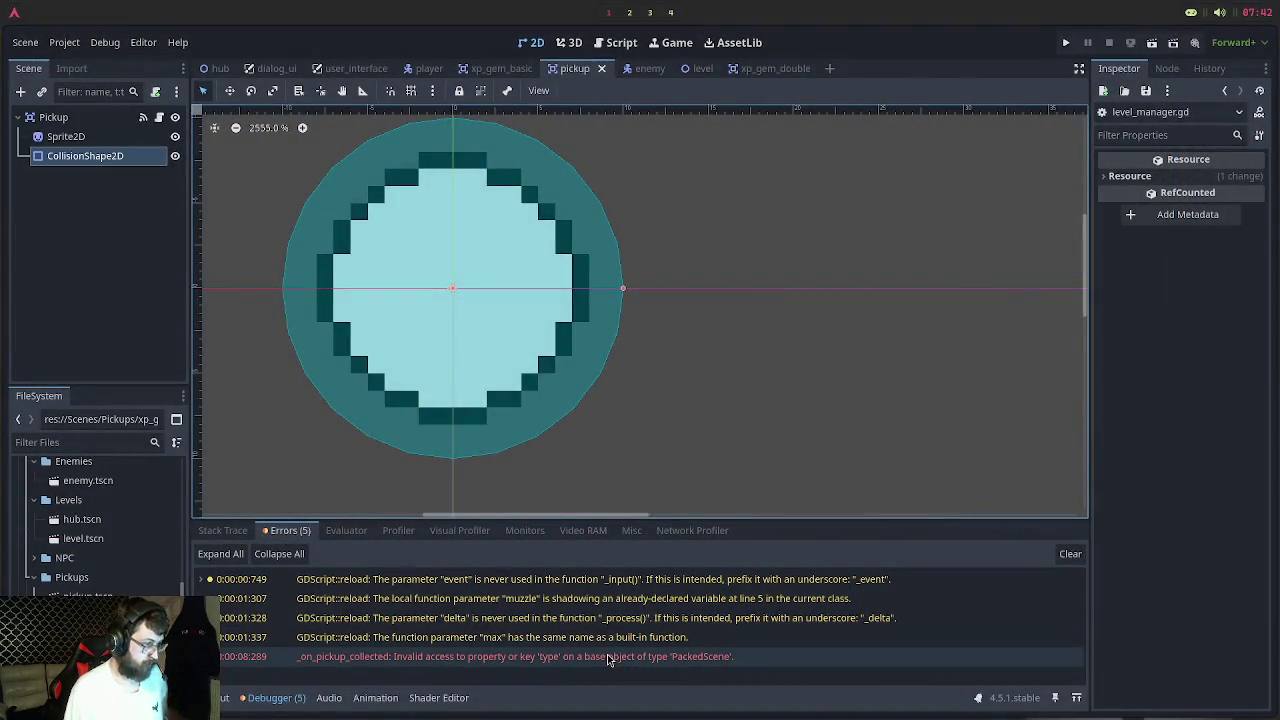
mouse_move(608, 660)
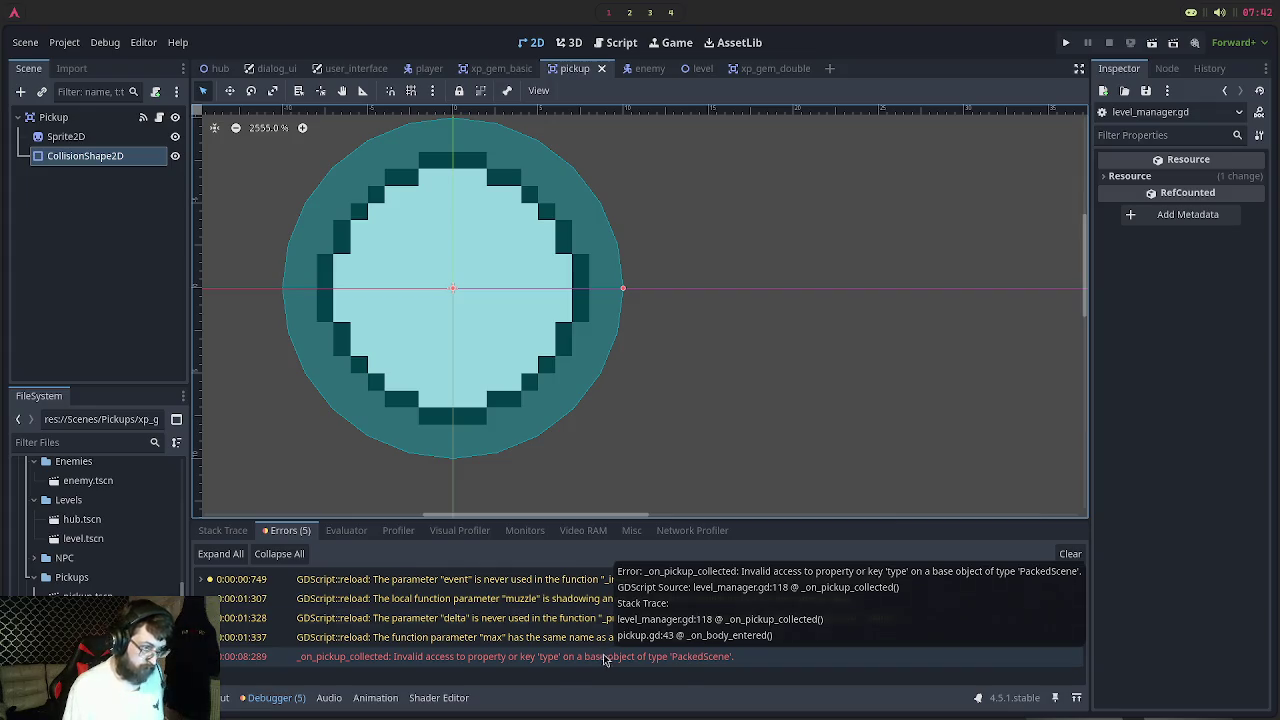
Review the pickup, xp_gem and enemy scripts, then delete pickup.gd's untyped var type line
left_click(630, 14)
left_click(431, 40)
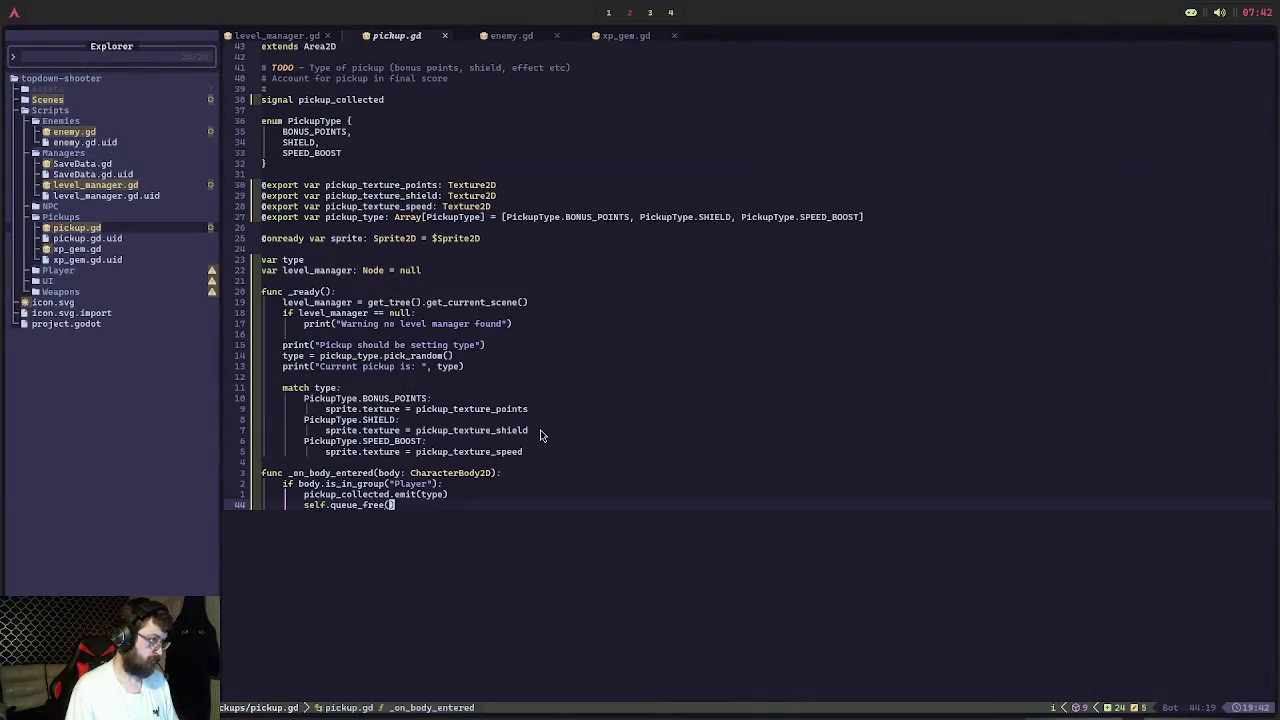
left_click(620, 40)
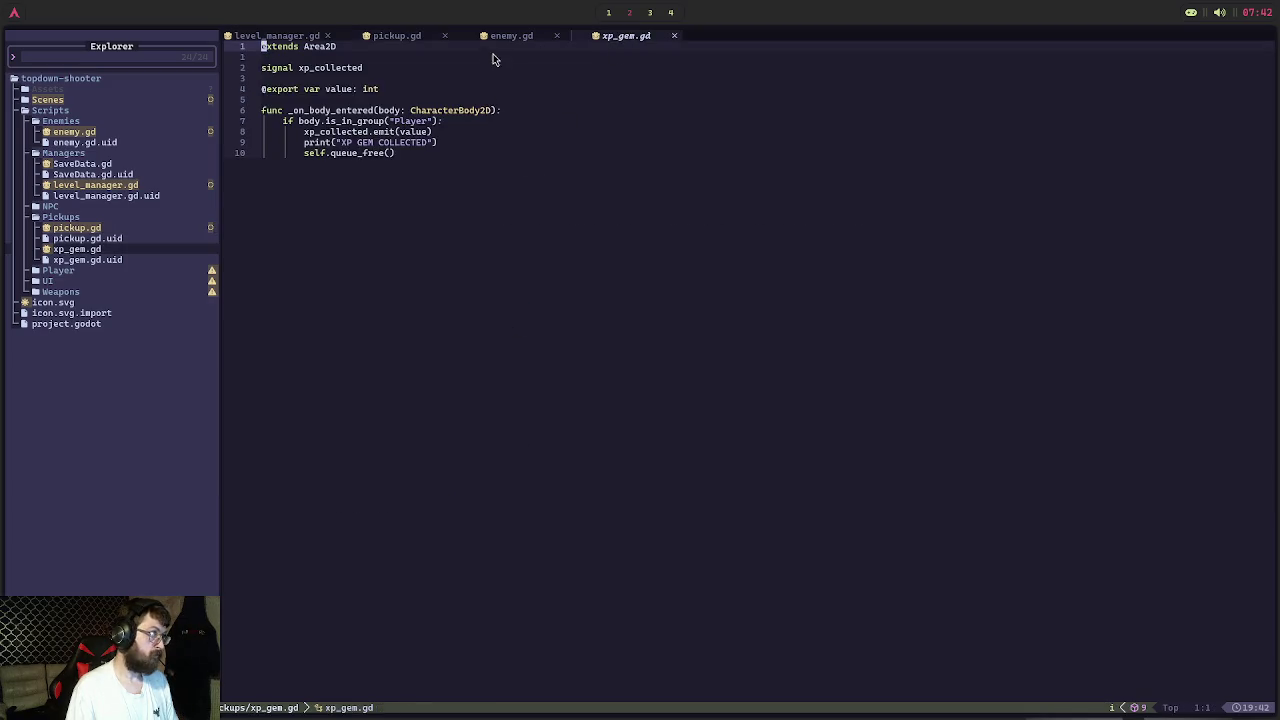
left_click(523, 41)
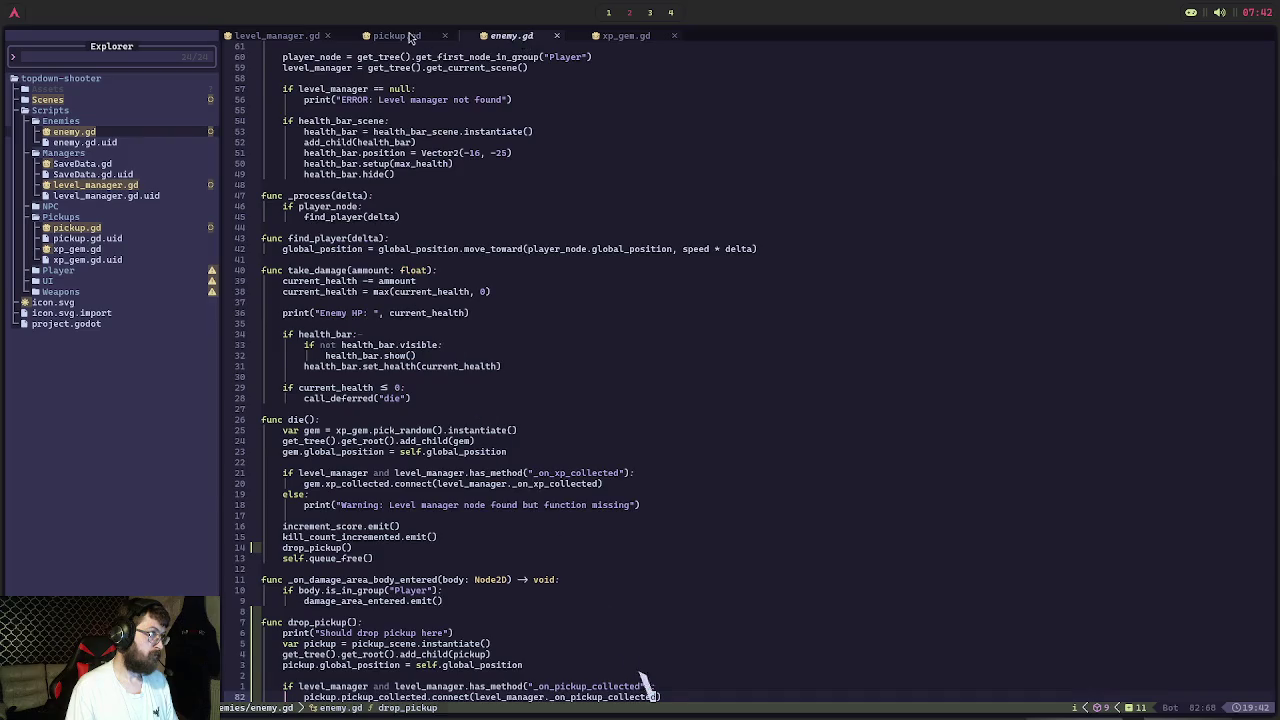
left_click(414, 37)
left_click(366, 260)
key("BackSpace")
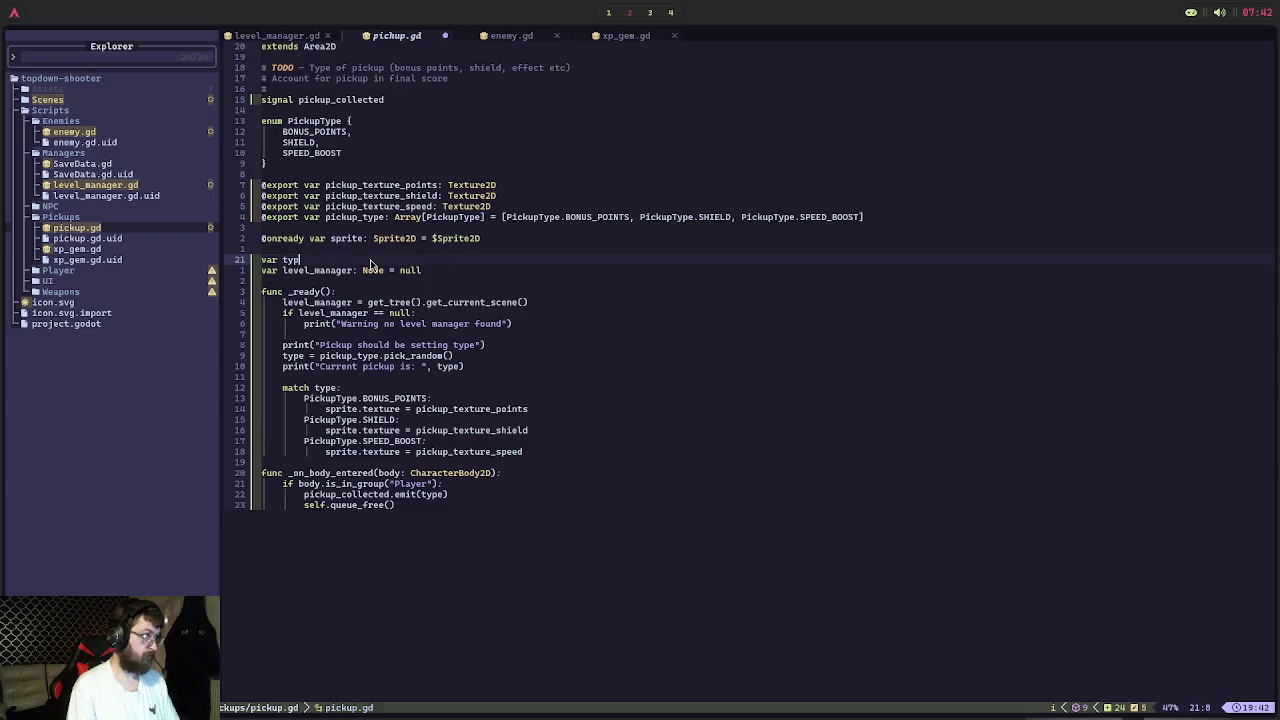
key("BackSpace")
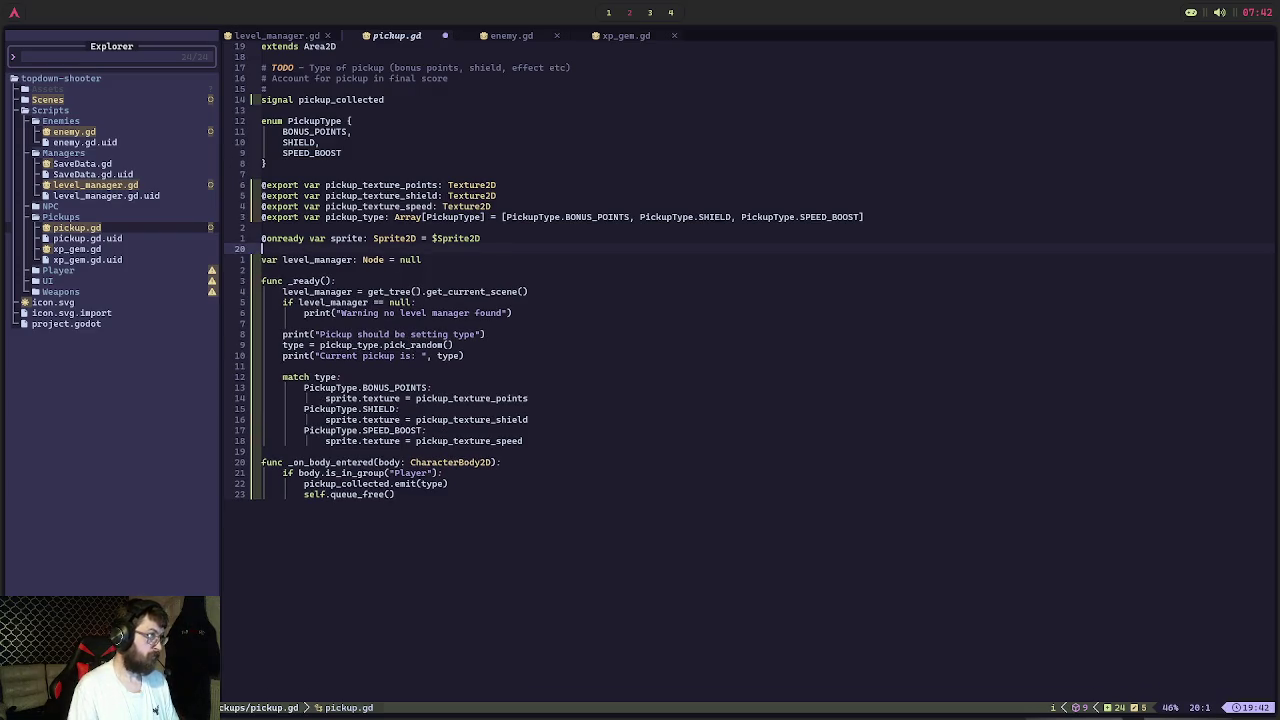
left_click(907, 219)
key("Return")
type("@export var t")
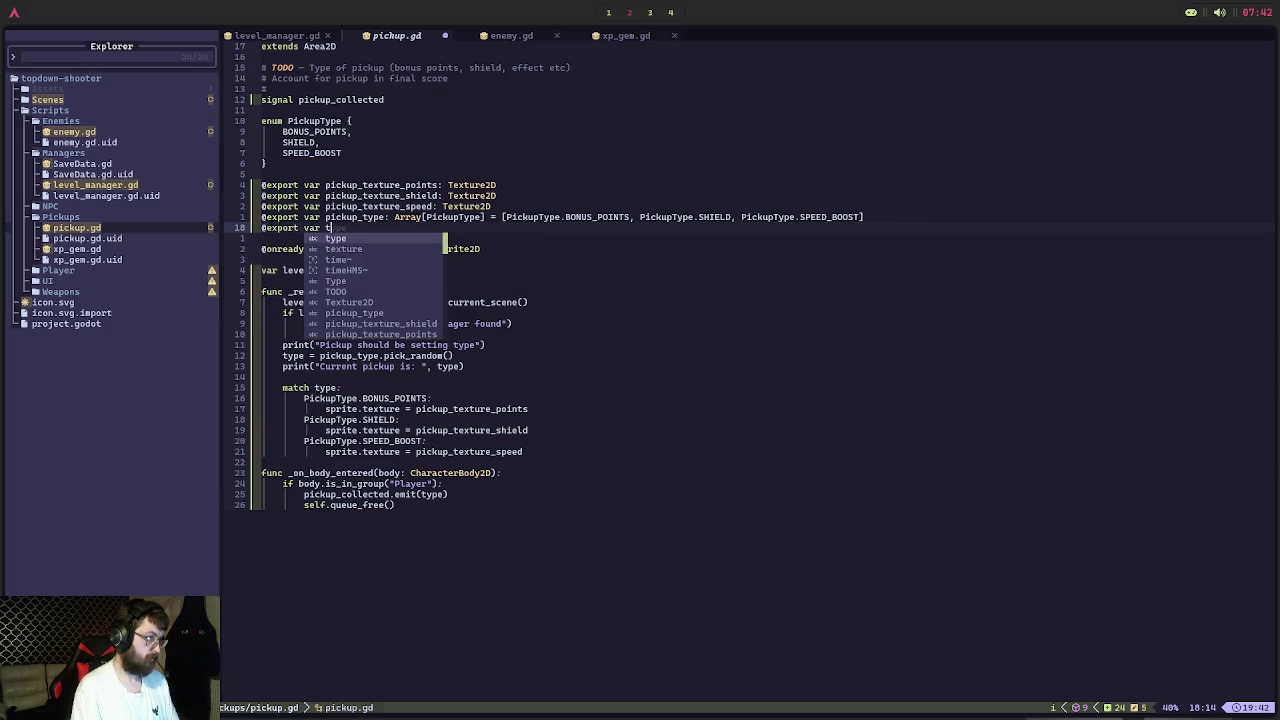
key("BackSpace")
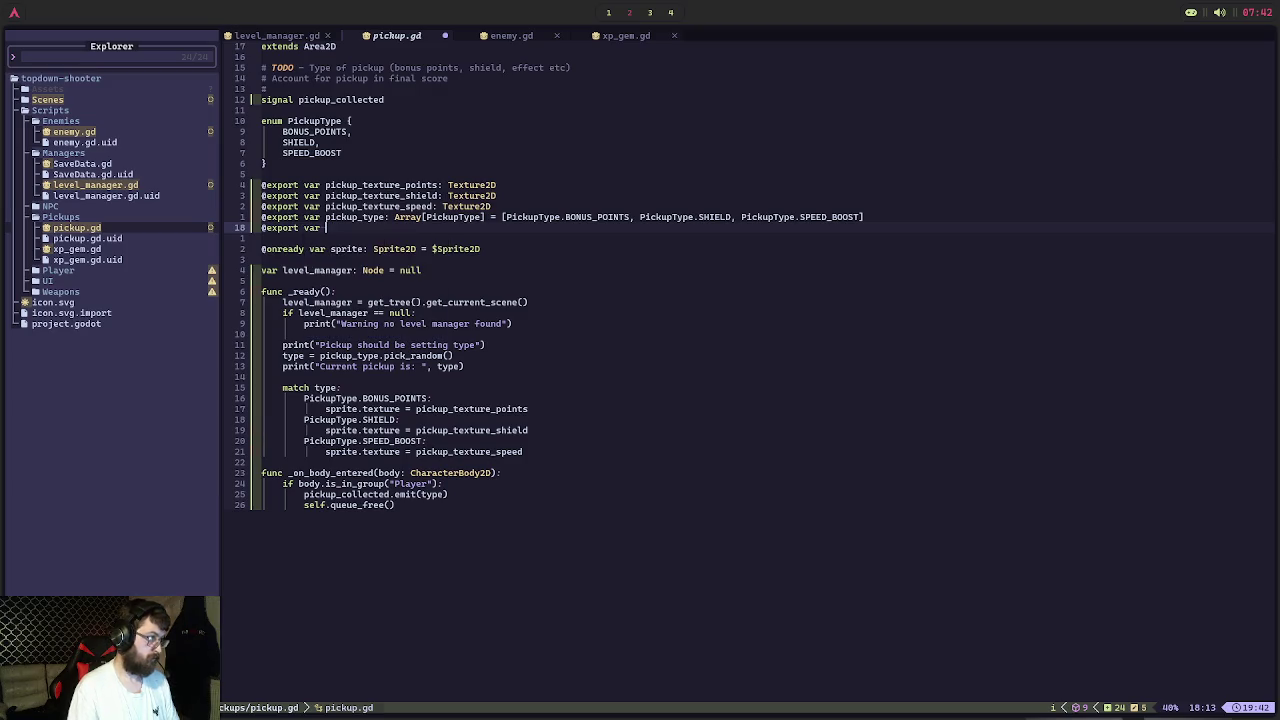
key("BackSpace")
key("BackSpace")
key("BackSpace")
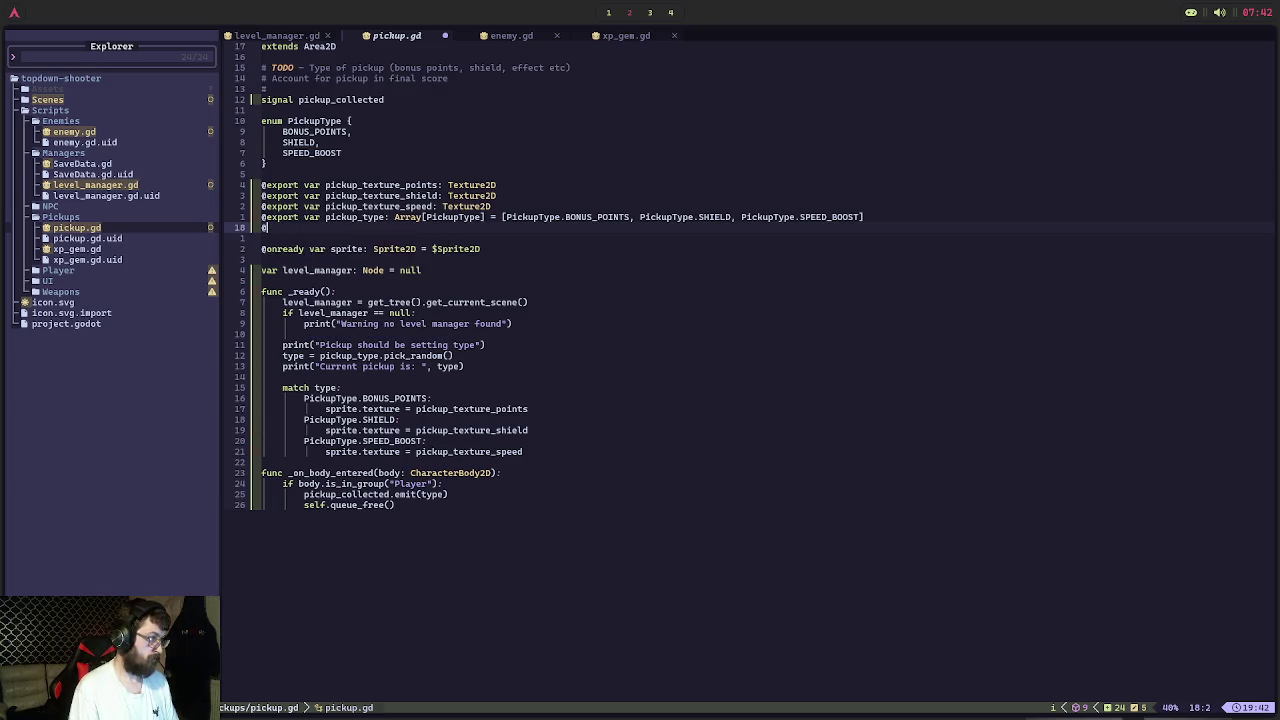
key("BackSpace")
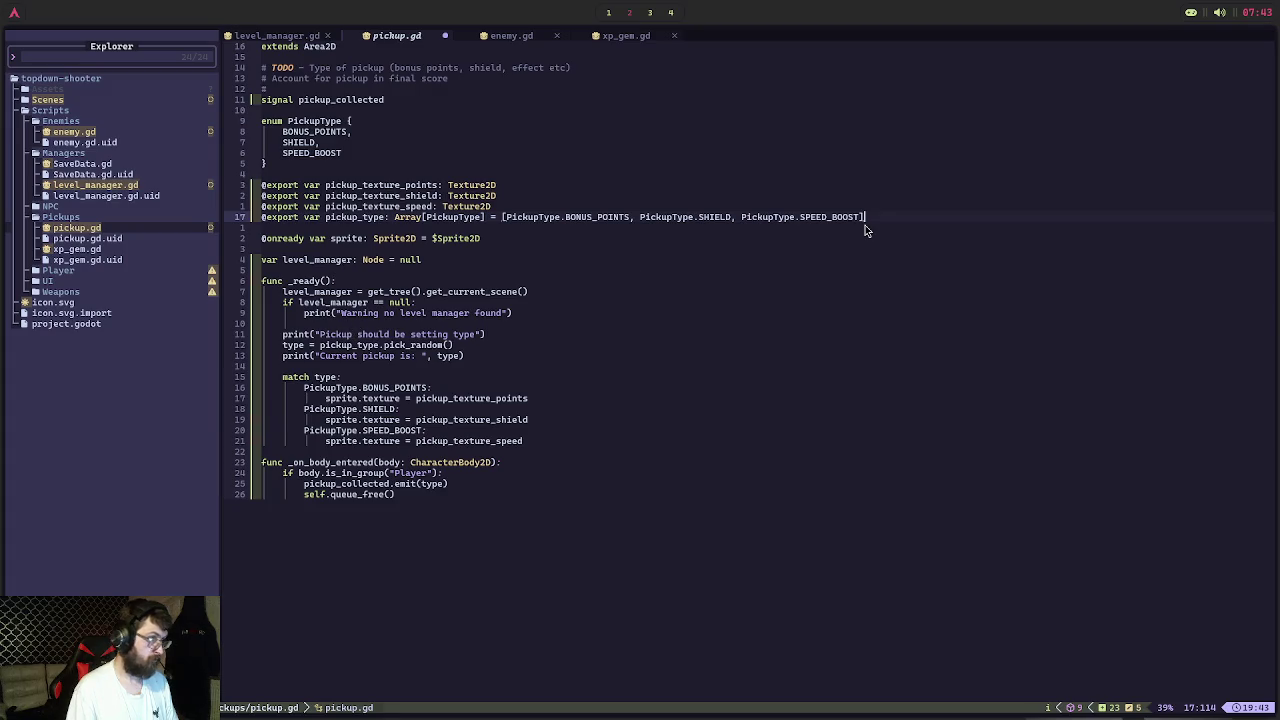
key("Return")
type("e")
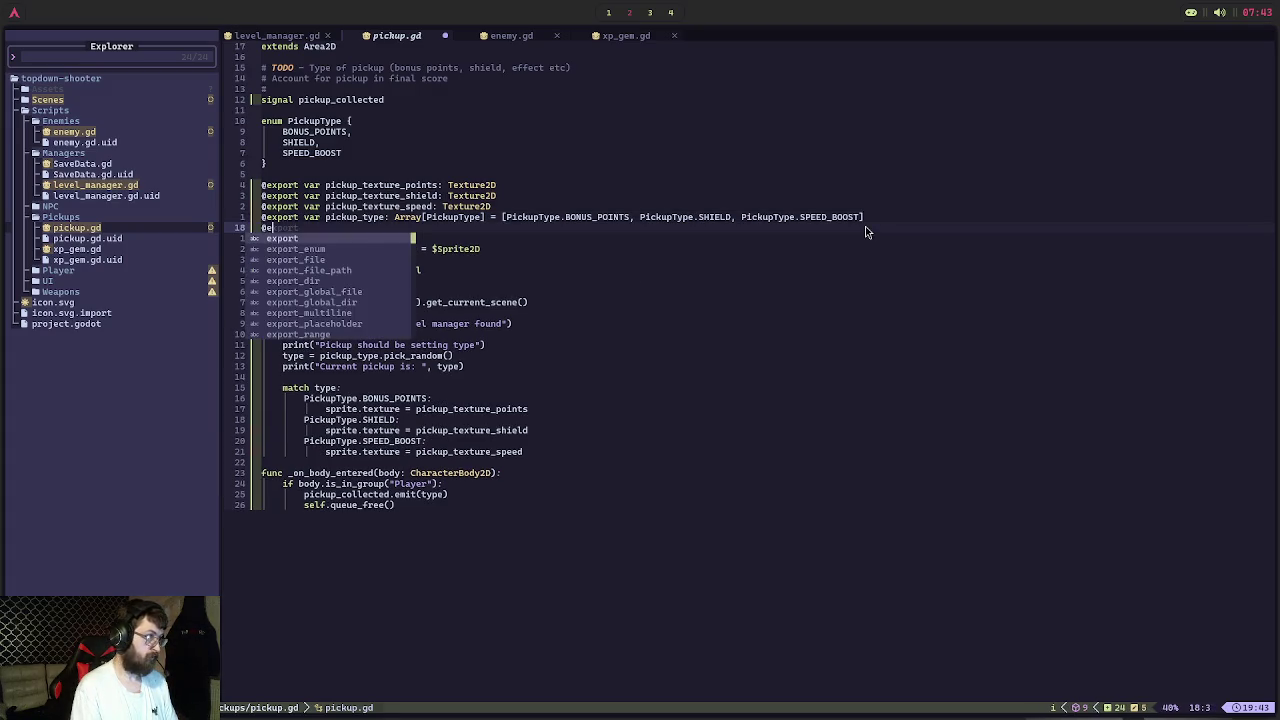
type("xport car ")
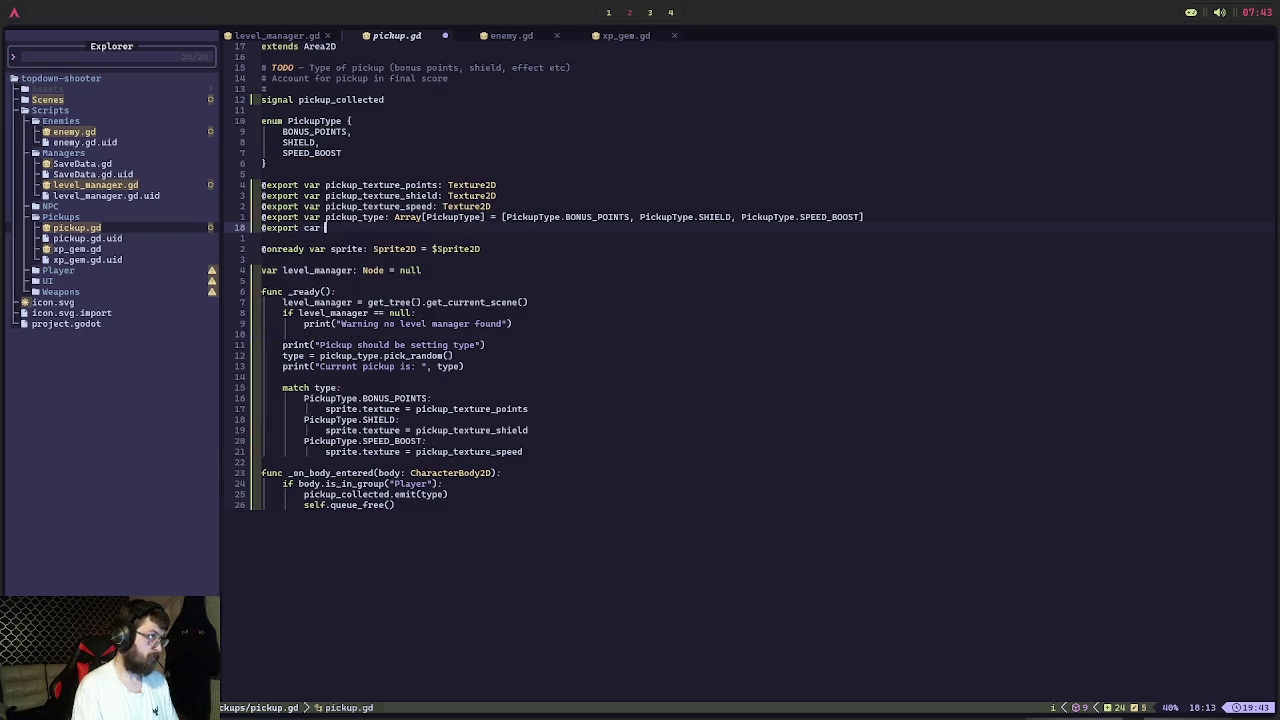
key("BackSpace")
key("BackSpace")
key("BackSpace")
key("BackSpace")
type("var type: Pick")
key("Return")
key("ctrl+s")
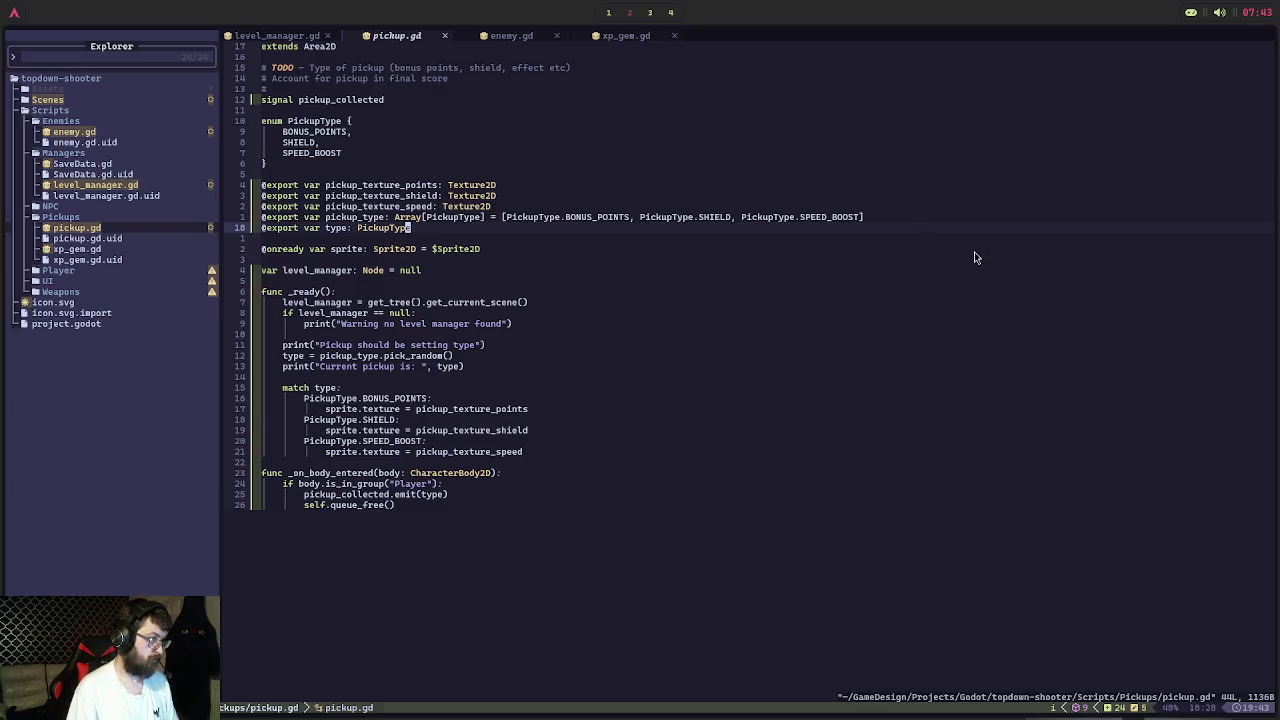
key("super+1")
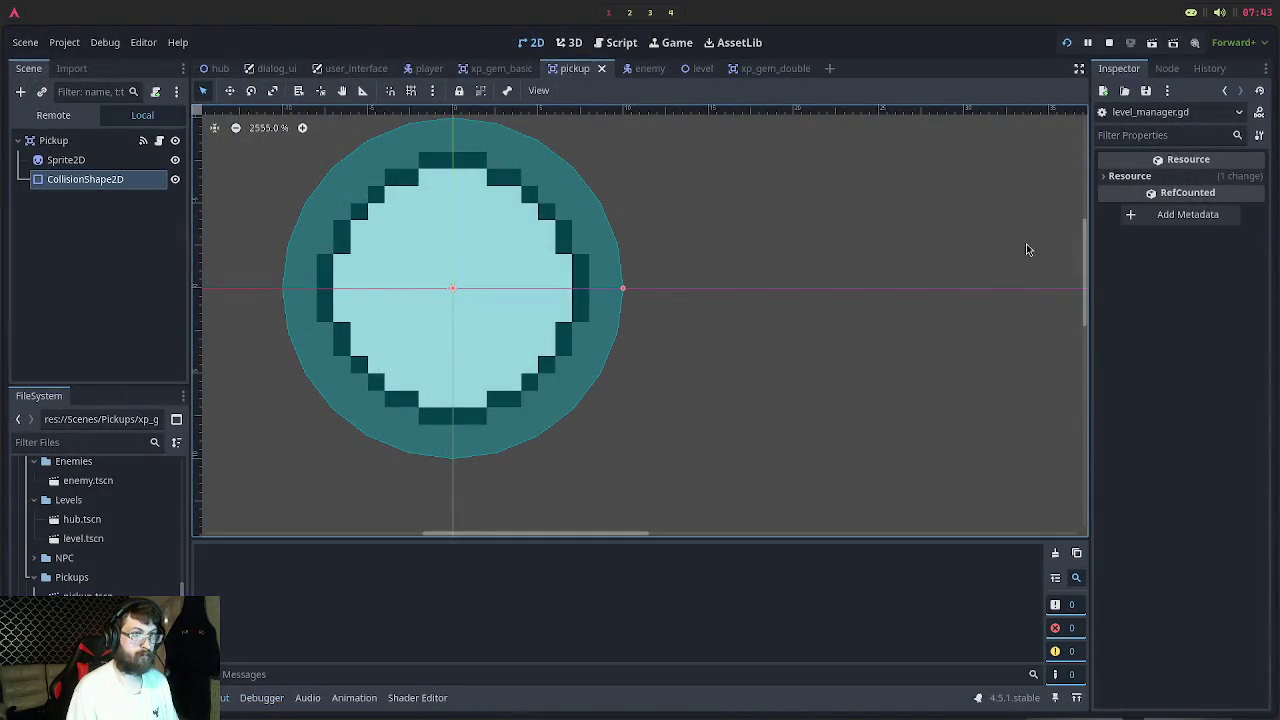
Playtest until collecting the dropped gem crashes at level_manager.gd:118, then stop the game
key("F5")
left_click(735, 358)
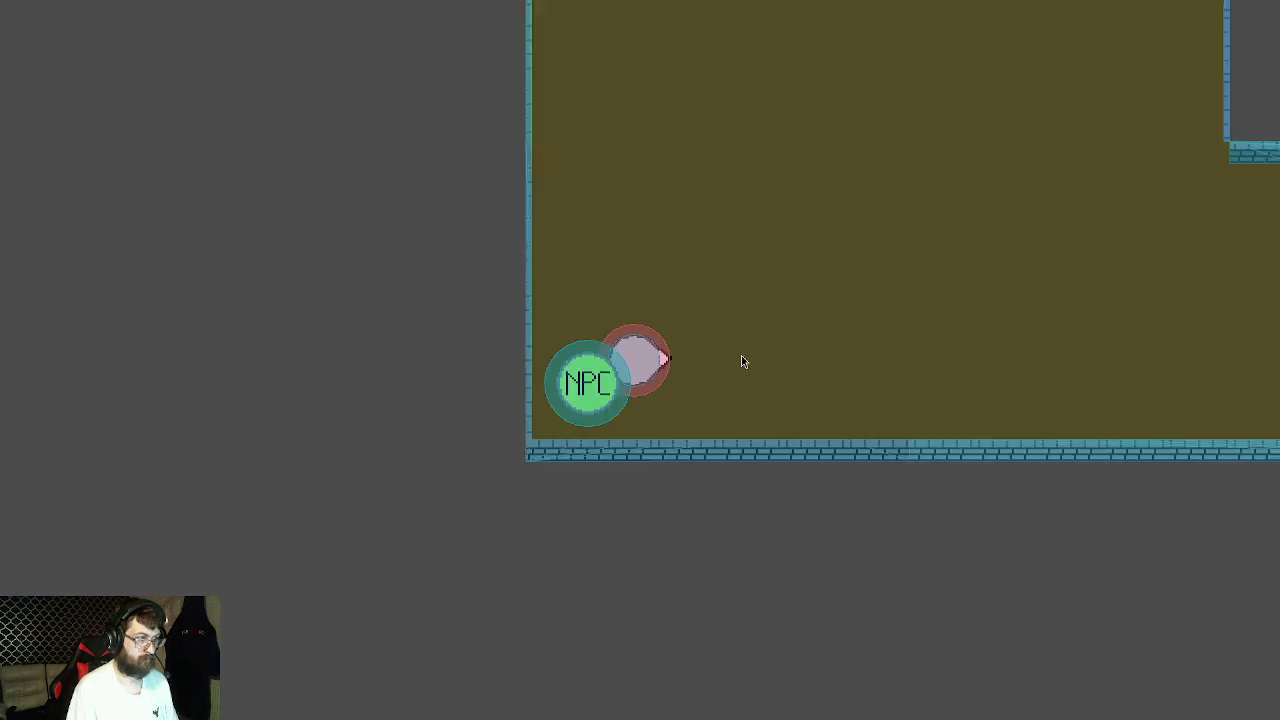
key("d")
key("w")
key("a")
key("s")
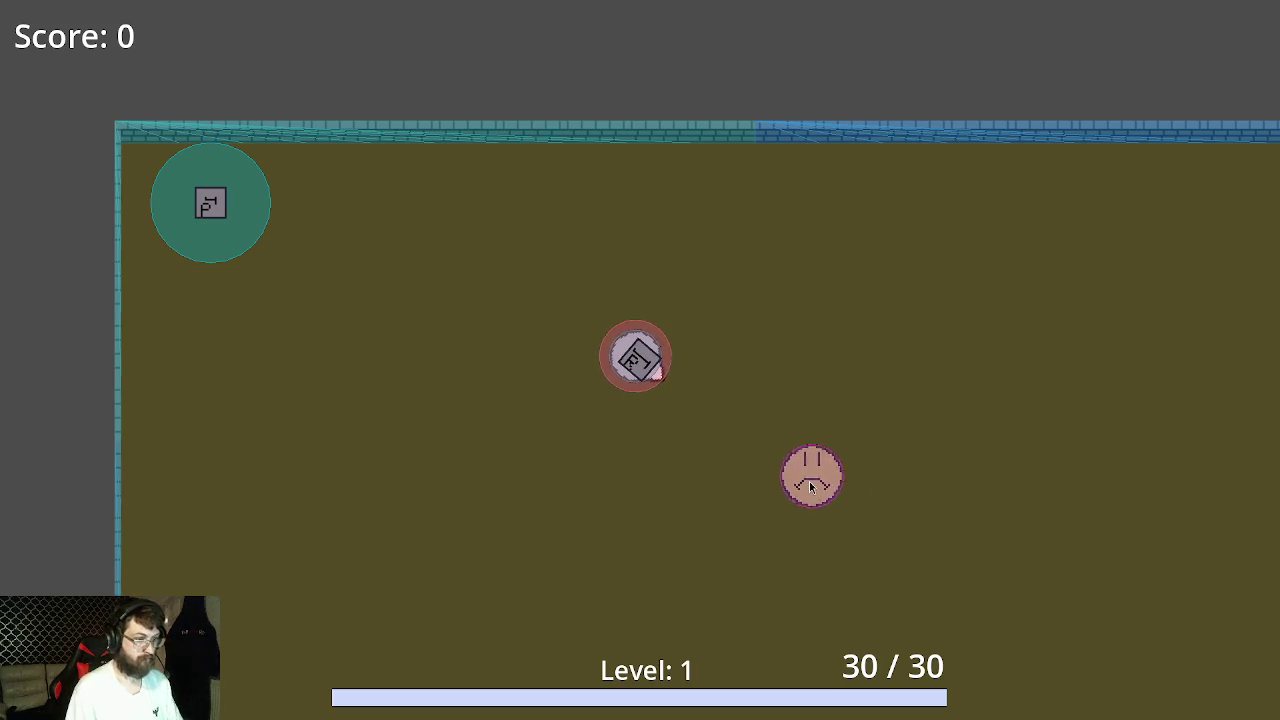
key("d")
key("s")
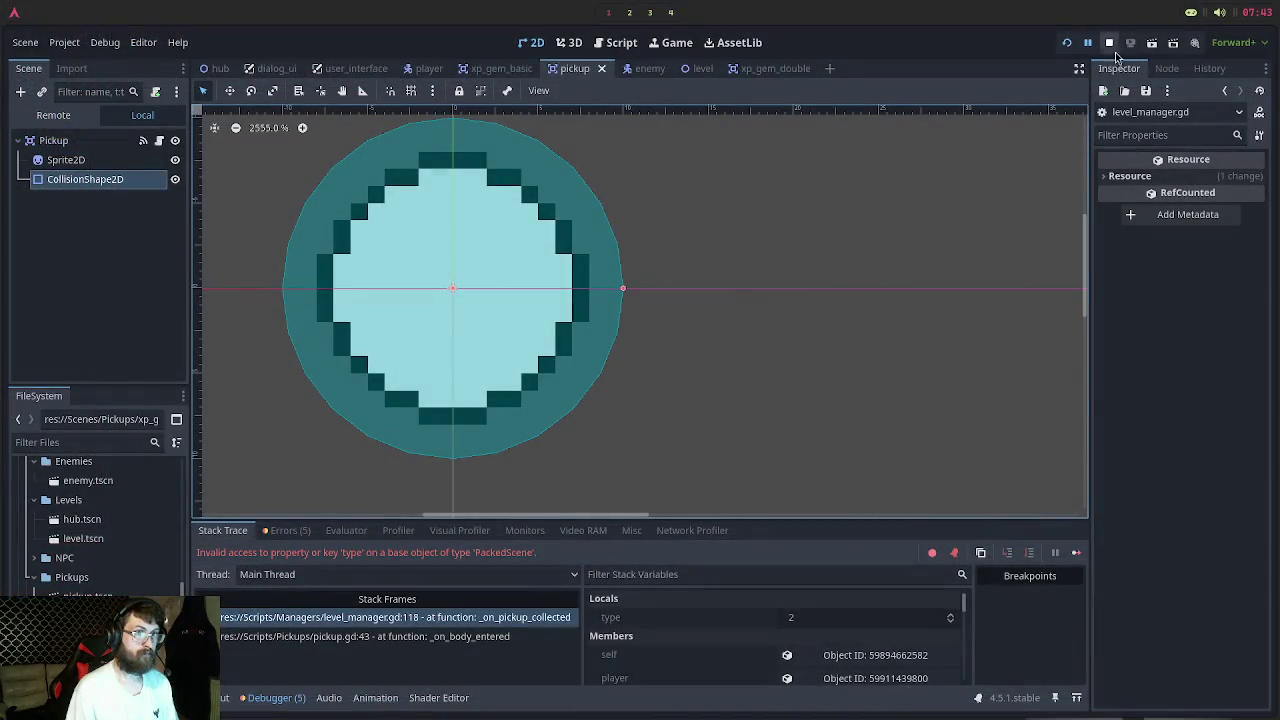
left_click(1109, 42)
Review the xp_gem, enemy and pickup scripts in Neovim
key("super+2")
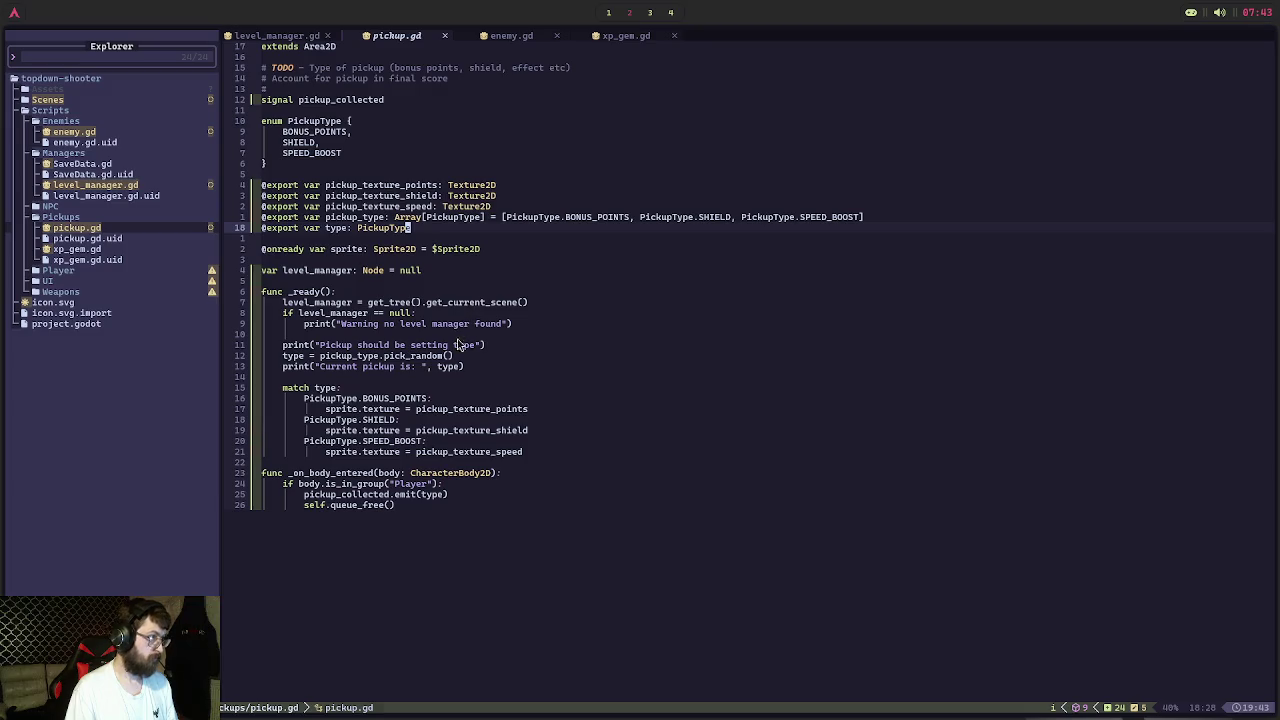
left_click(617, 36)
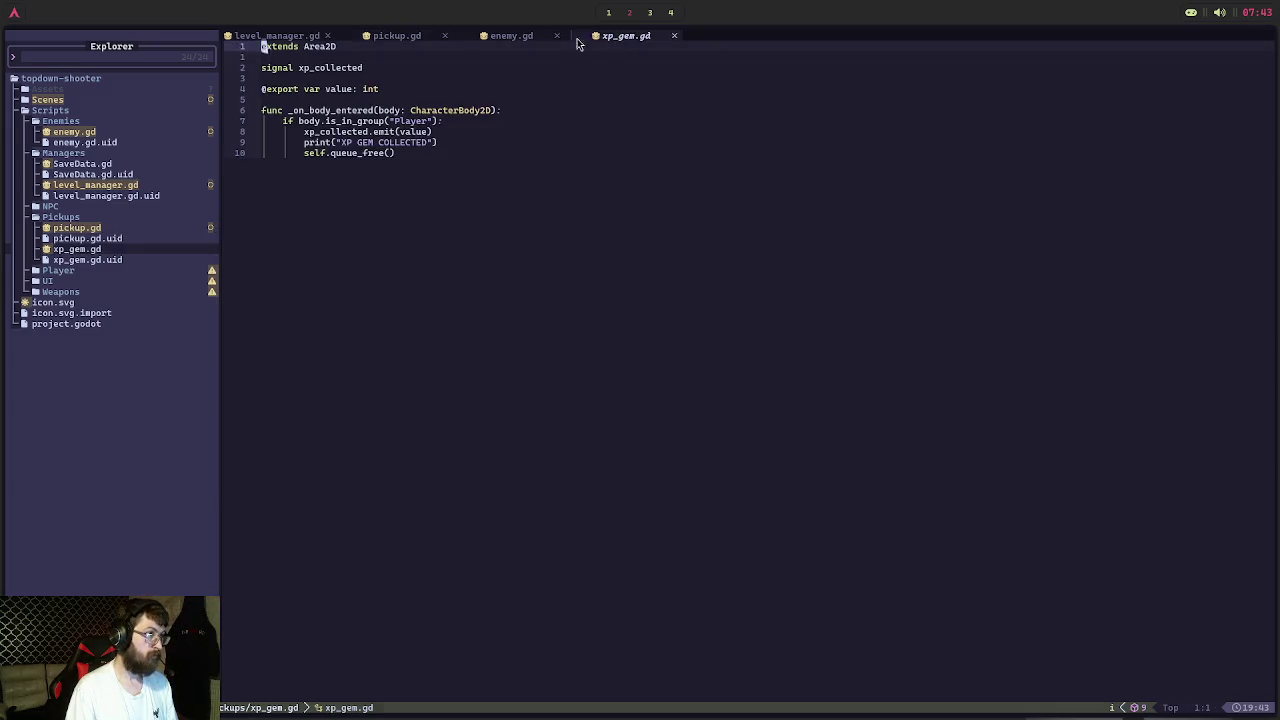
left_click(538, 36)
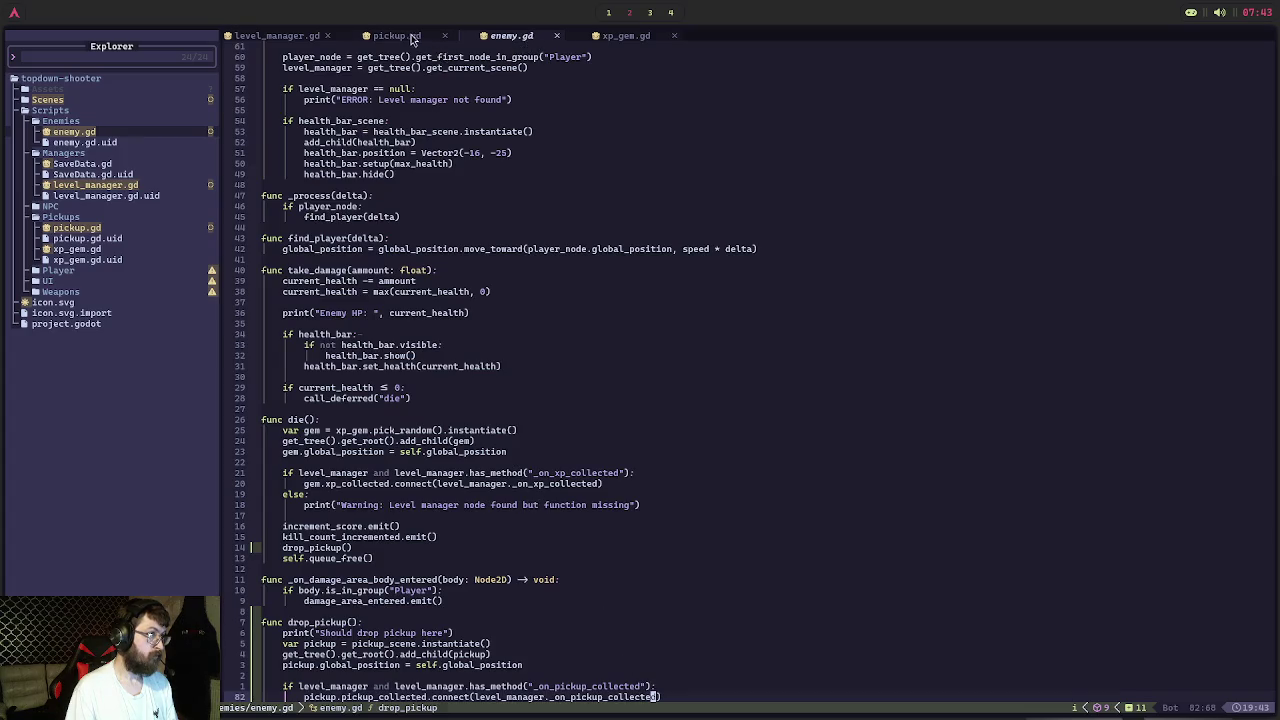
left_click(412, 38)
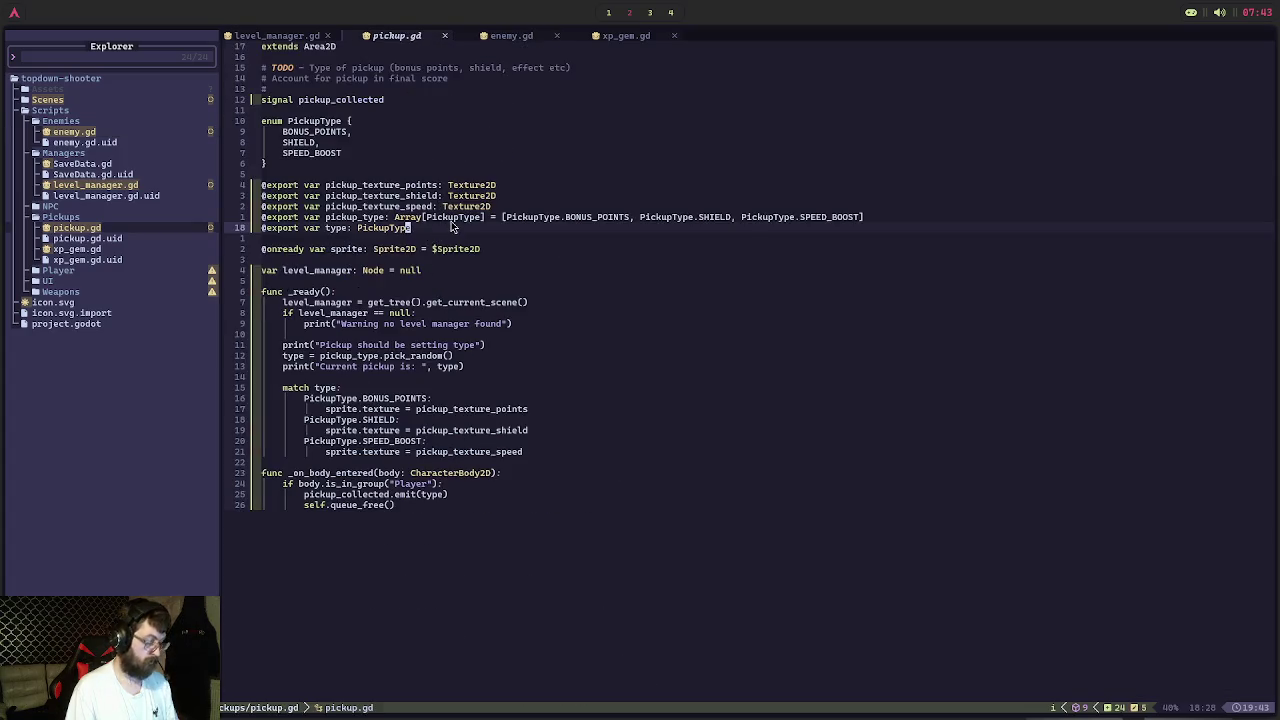
Replace the exported type line with a plain 'var type' under the sprite variable and save
key("BackSpace")
key("BackSpace")
key("BackSpace")
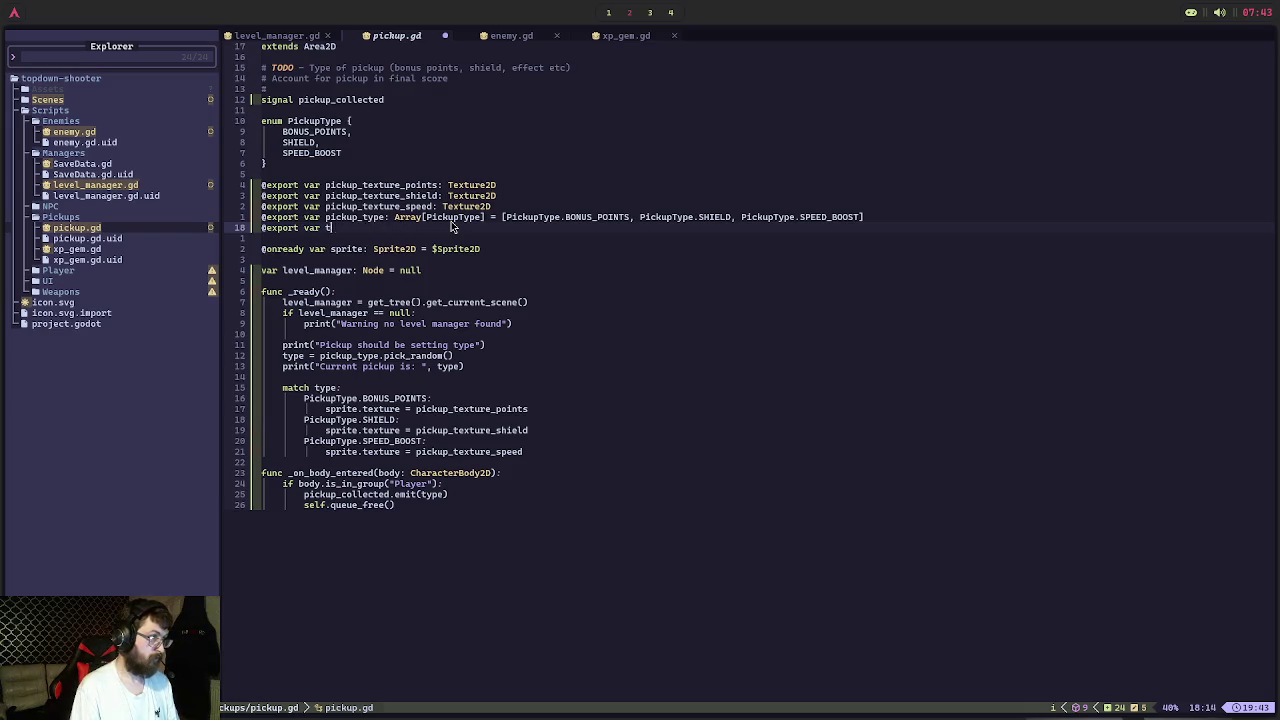
key("BackSpace")
key("BackSpace")
key("BackSpace")
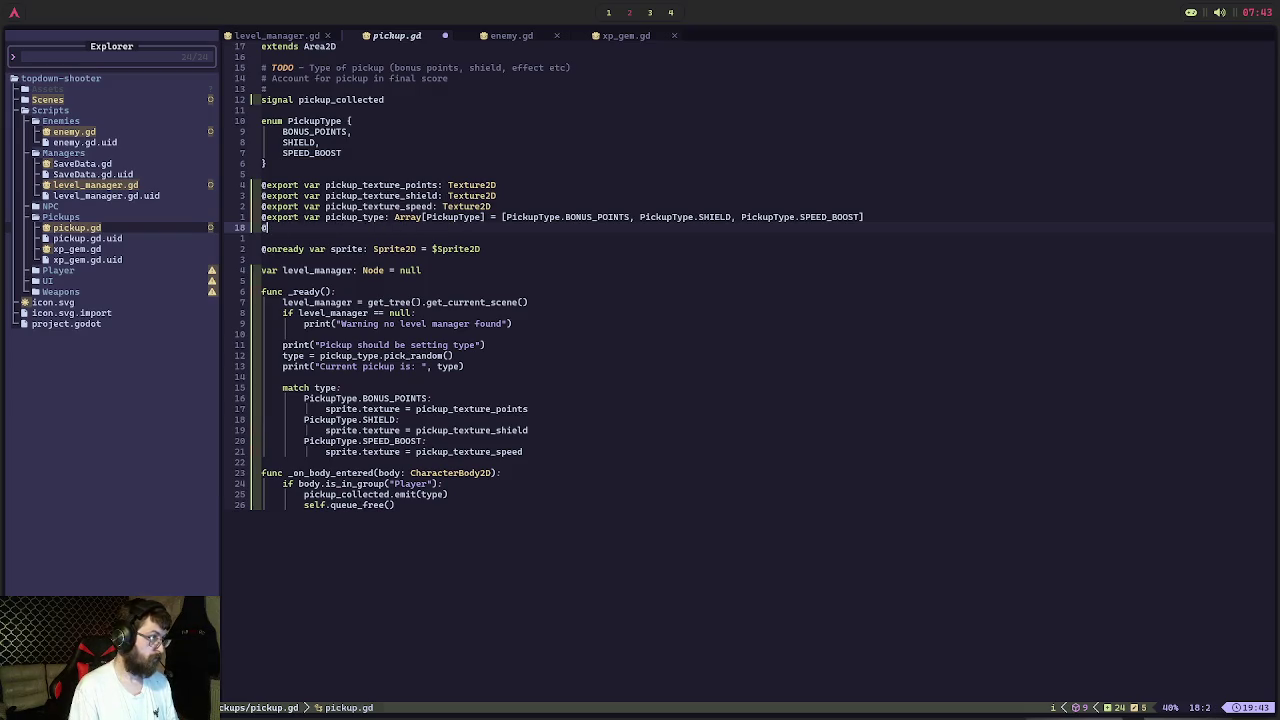
key("BackSpace")
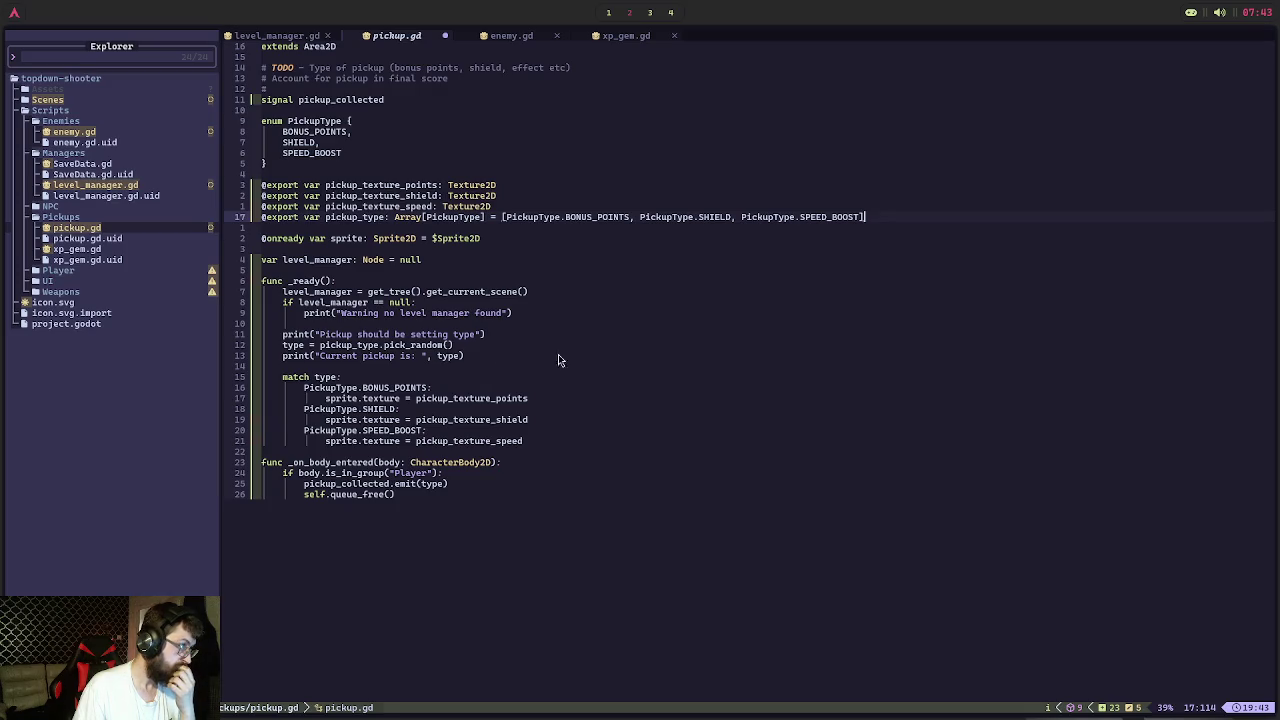
left_click(531, 242)
key("Return")
key("Down")
type("type")
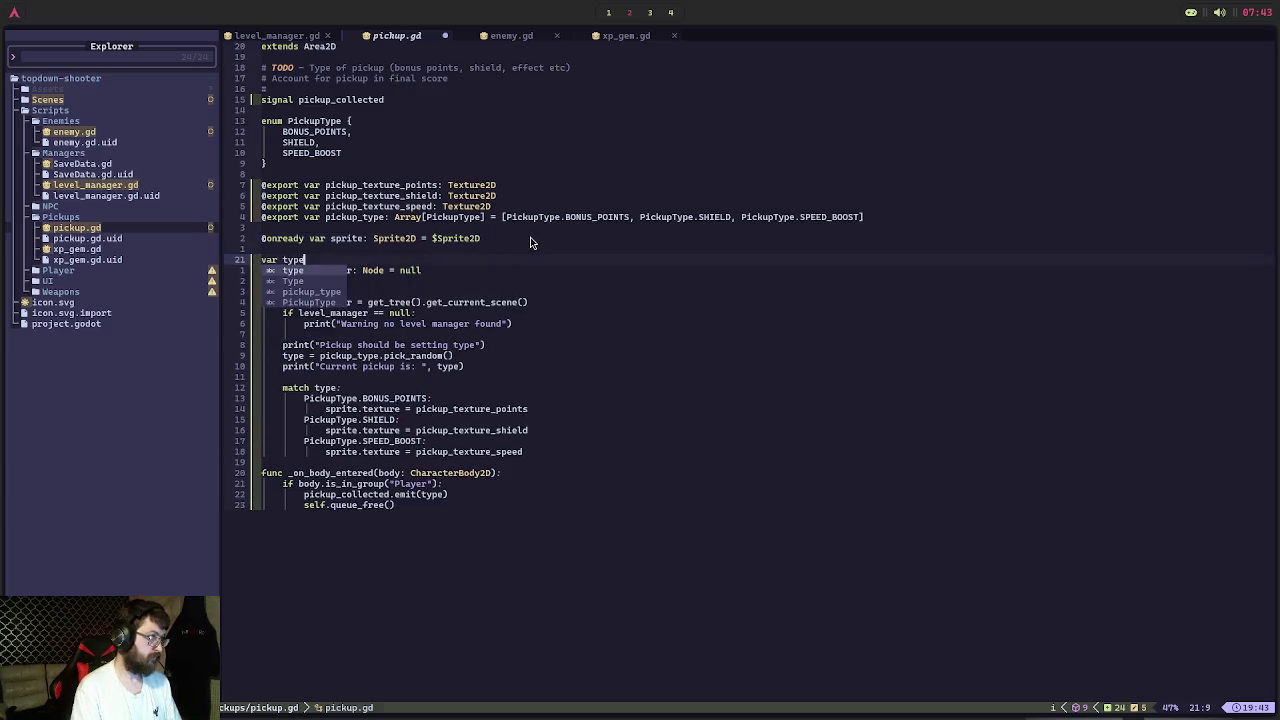
key("Escape")
type(":w")
key("Return")
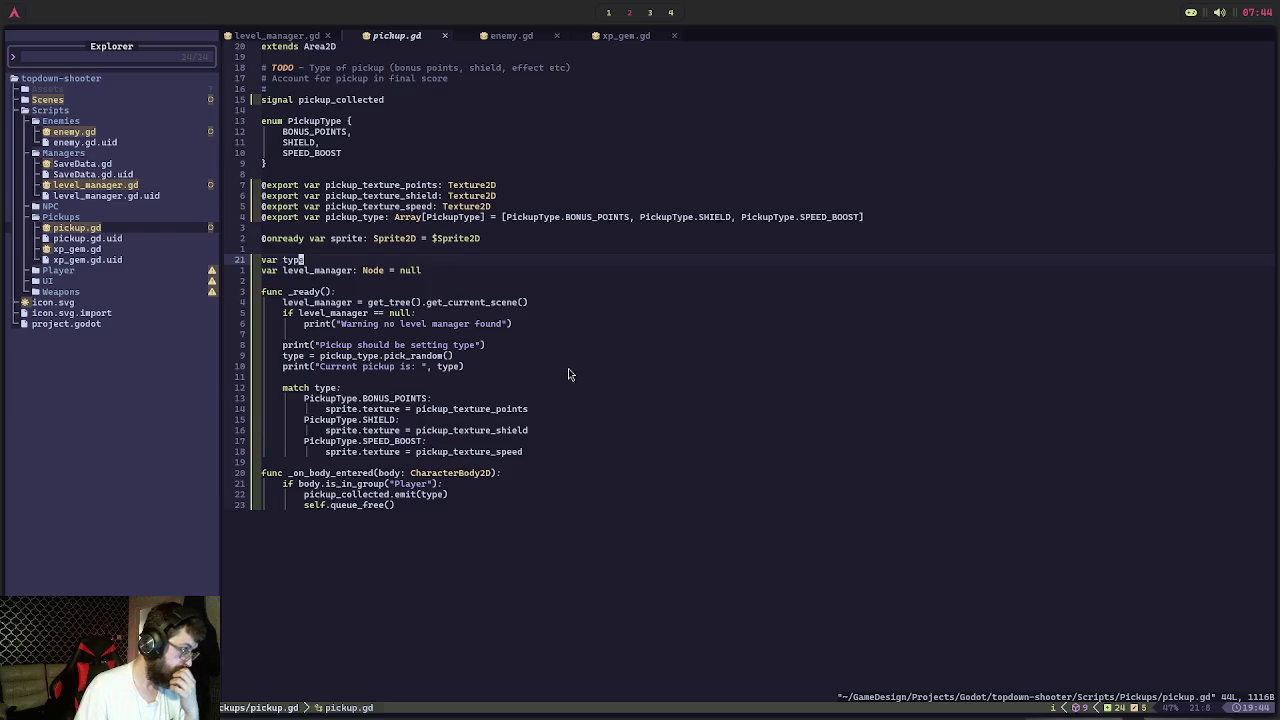
Change the pickup_collected emit argument from type to pickup_type, then relaunch the game
left_click(423, 495)
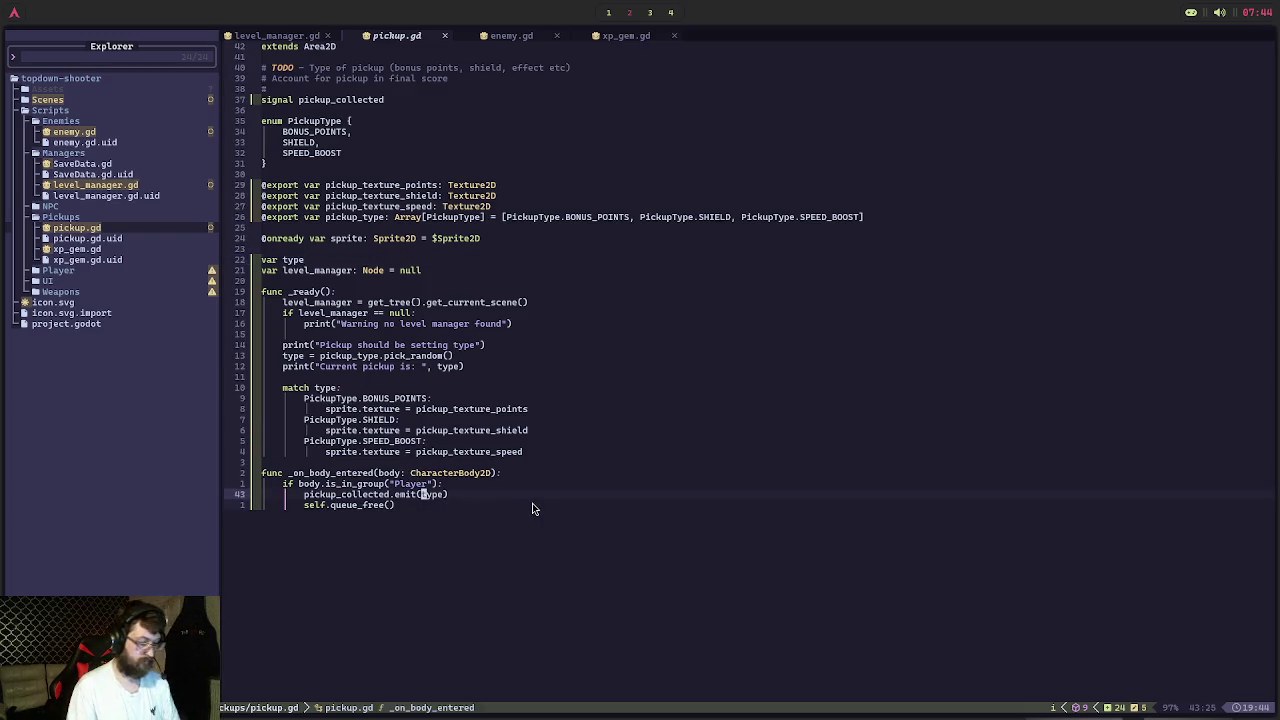
key("BackSpace")
key("BackSpace")
type("pickup")
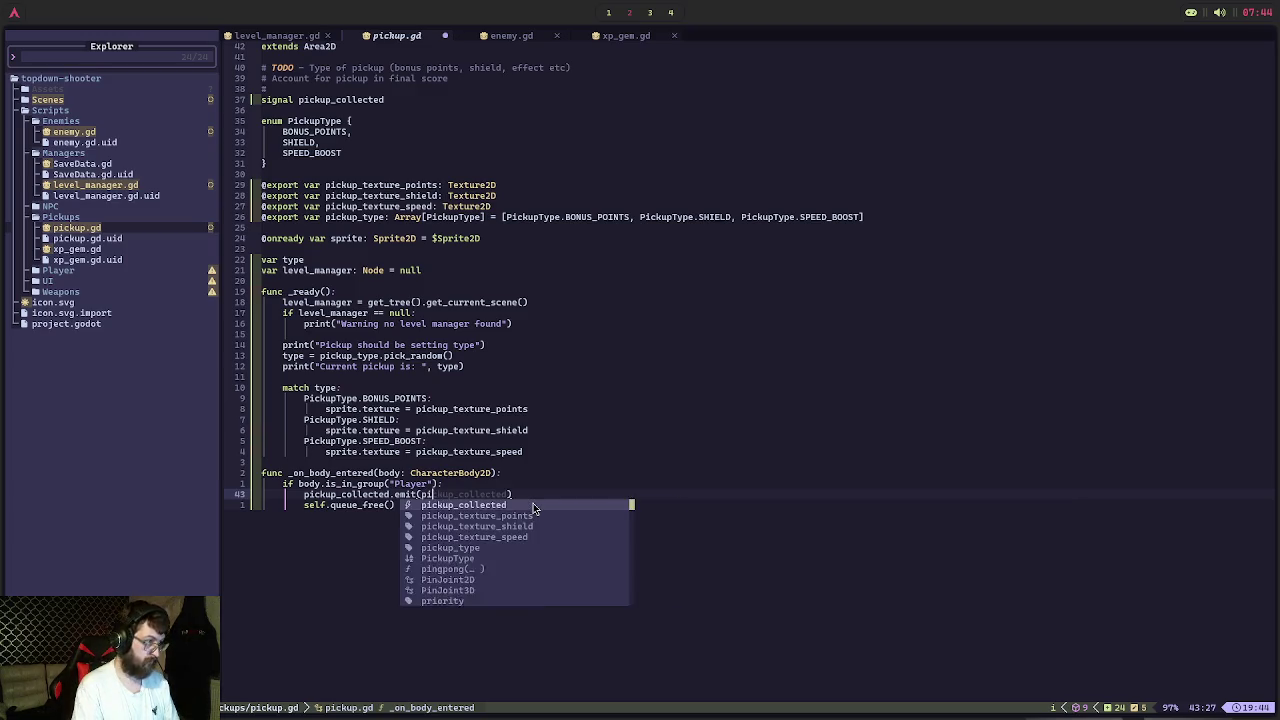
type("_type")
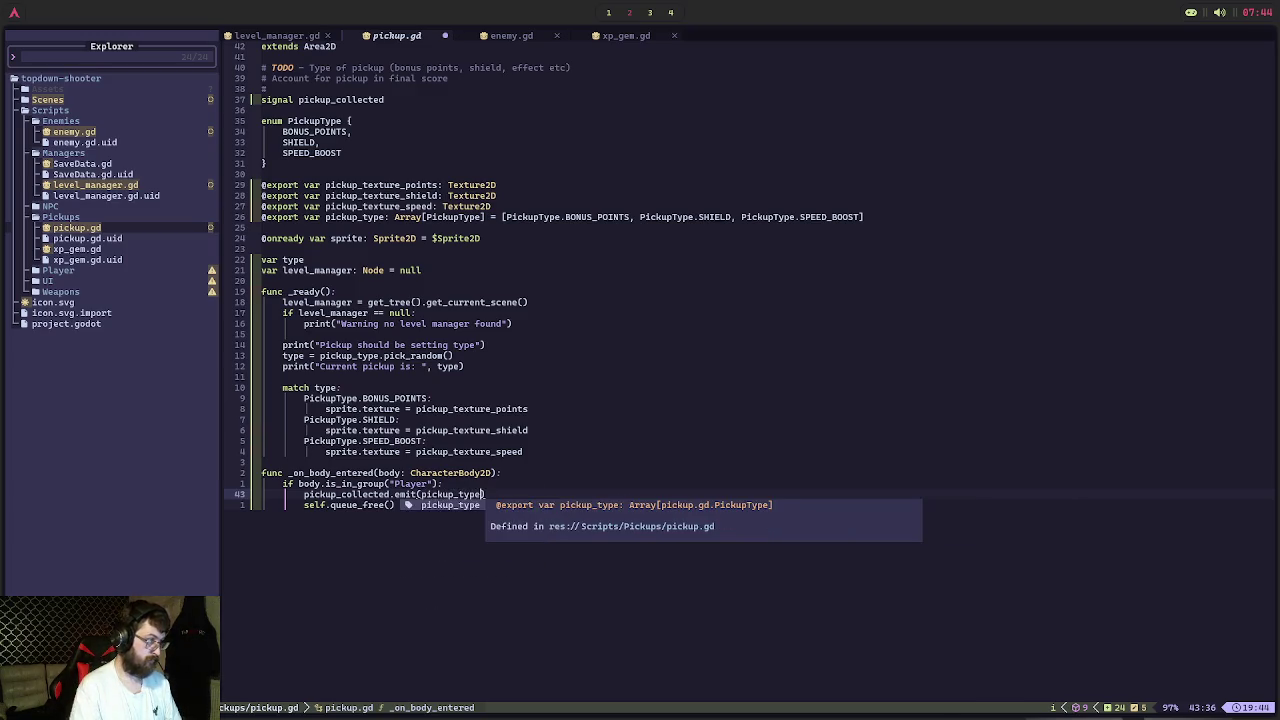
left_click(579, 455)
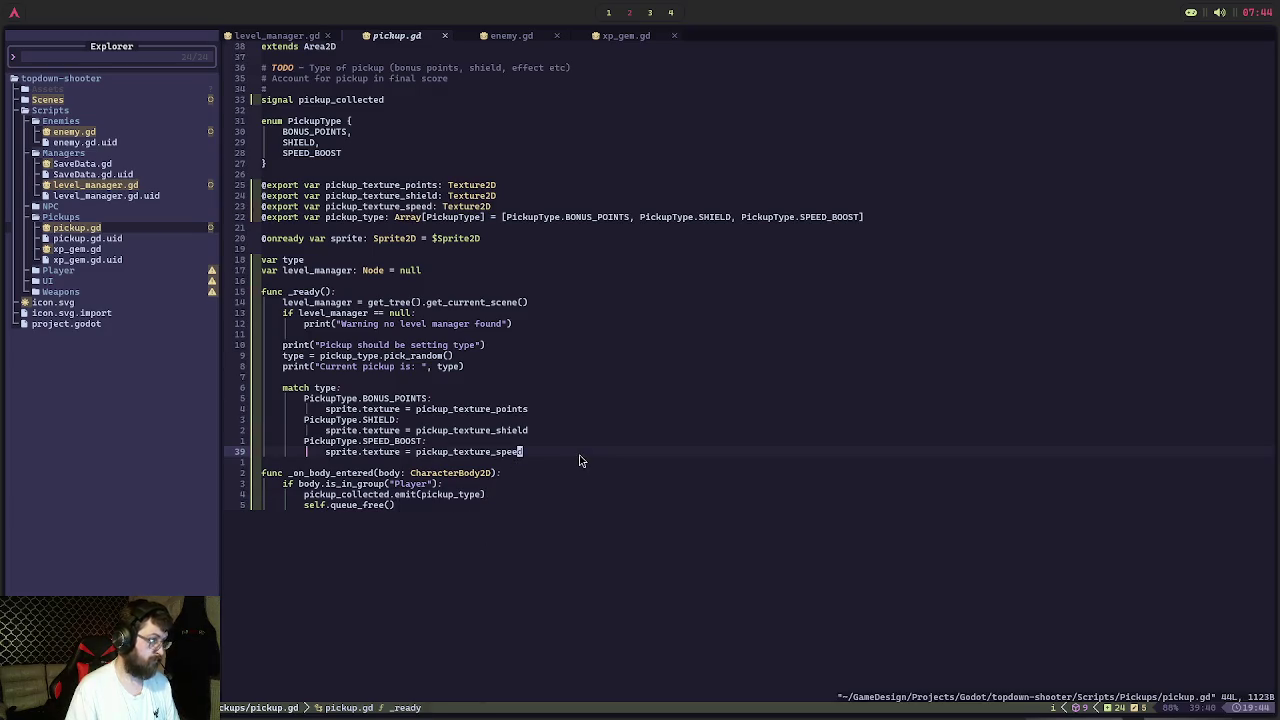
key("alt+Tab")
left_click(1065, 44)
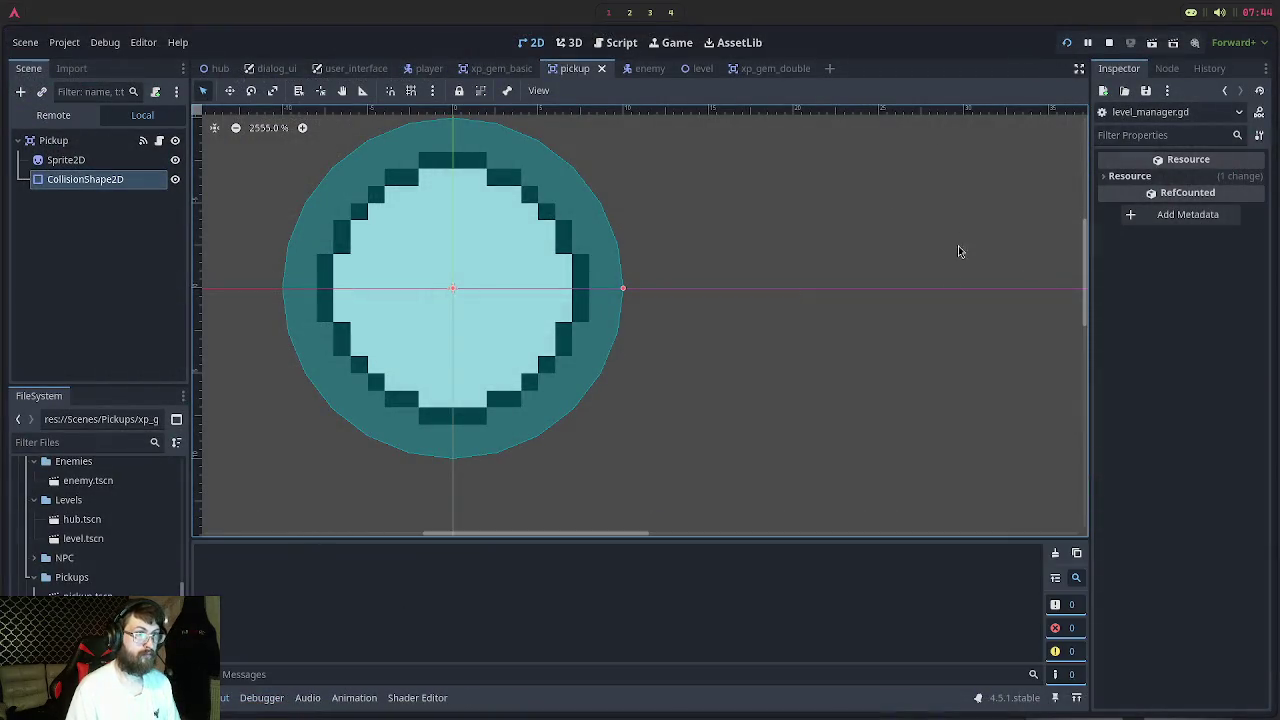
Start a run, dismiss the NPC dialogue, and shoot an approaching enemy
left_click(714, 369)
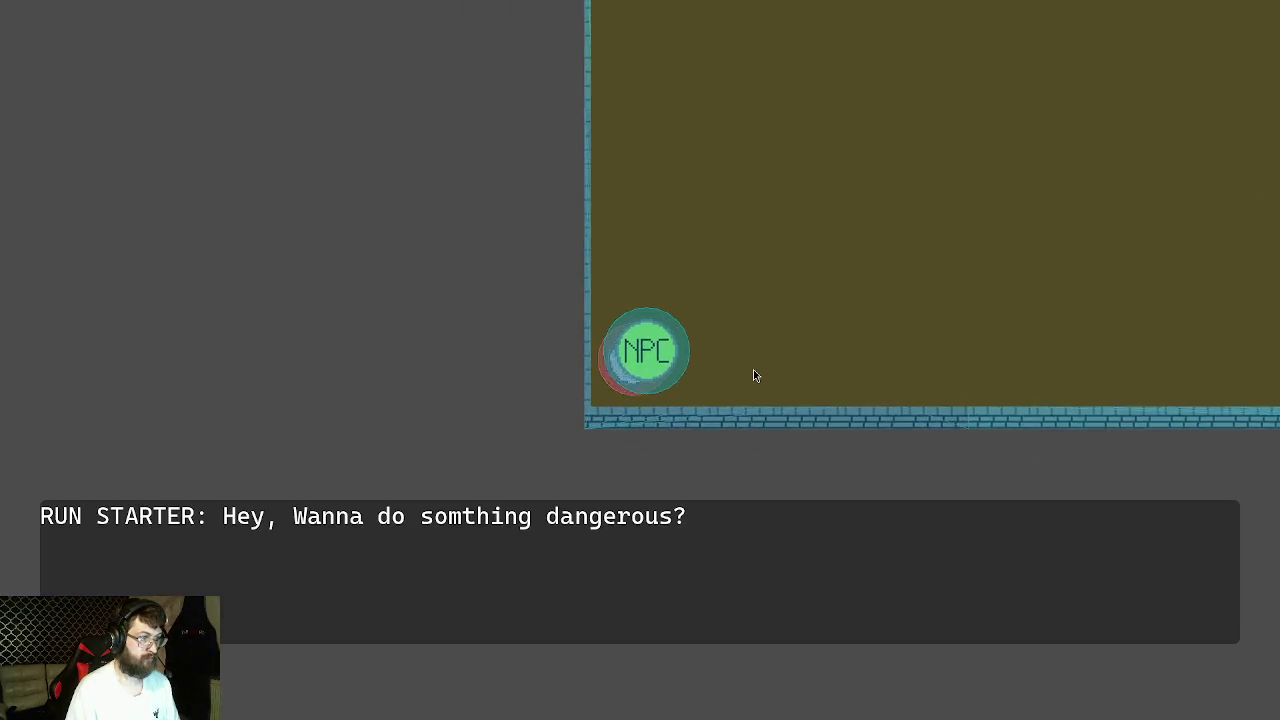
left_click(755, 375)
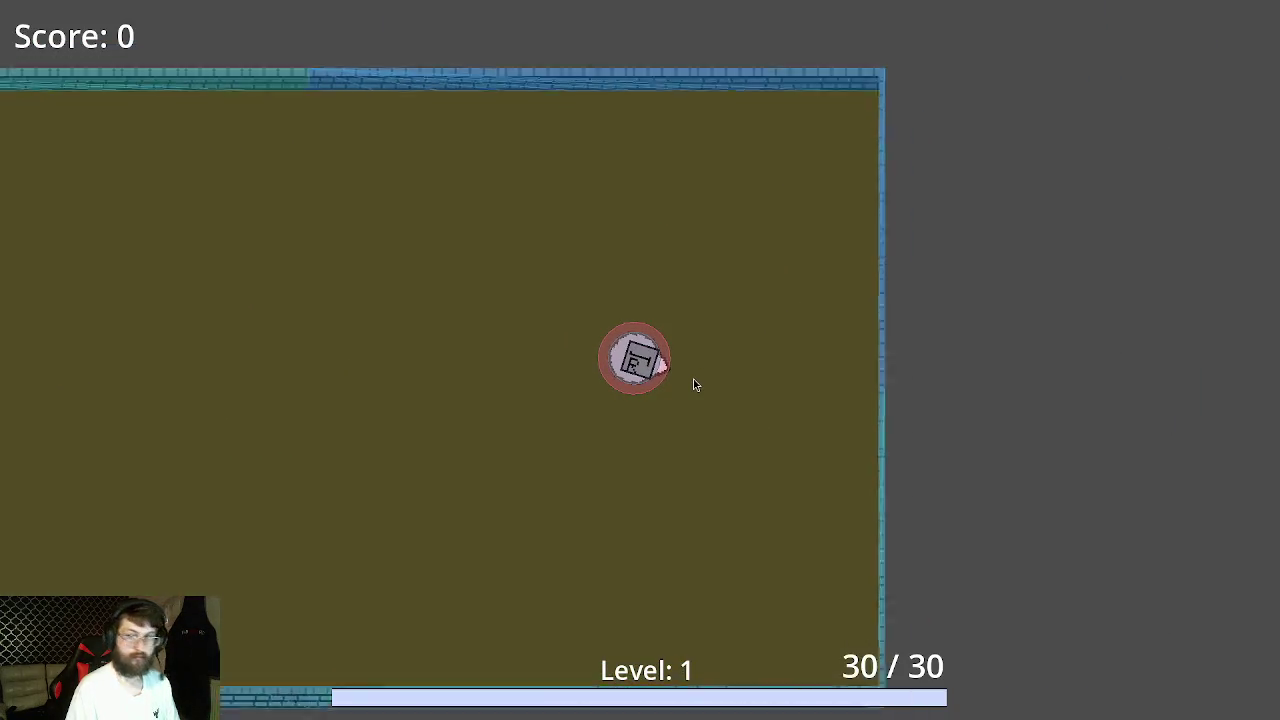
key("a")
key("w")
key("d")
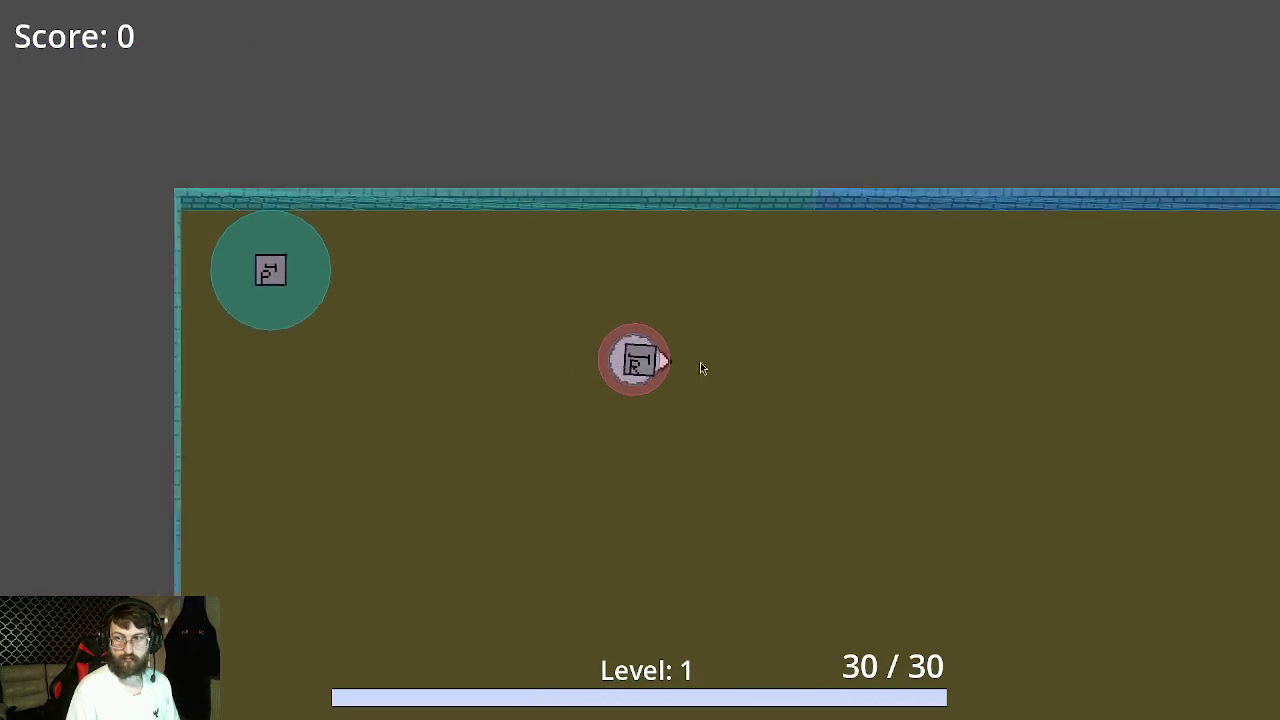
key("s")
key("d")
left_click(724, 533)
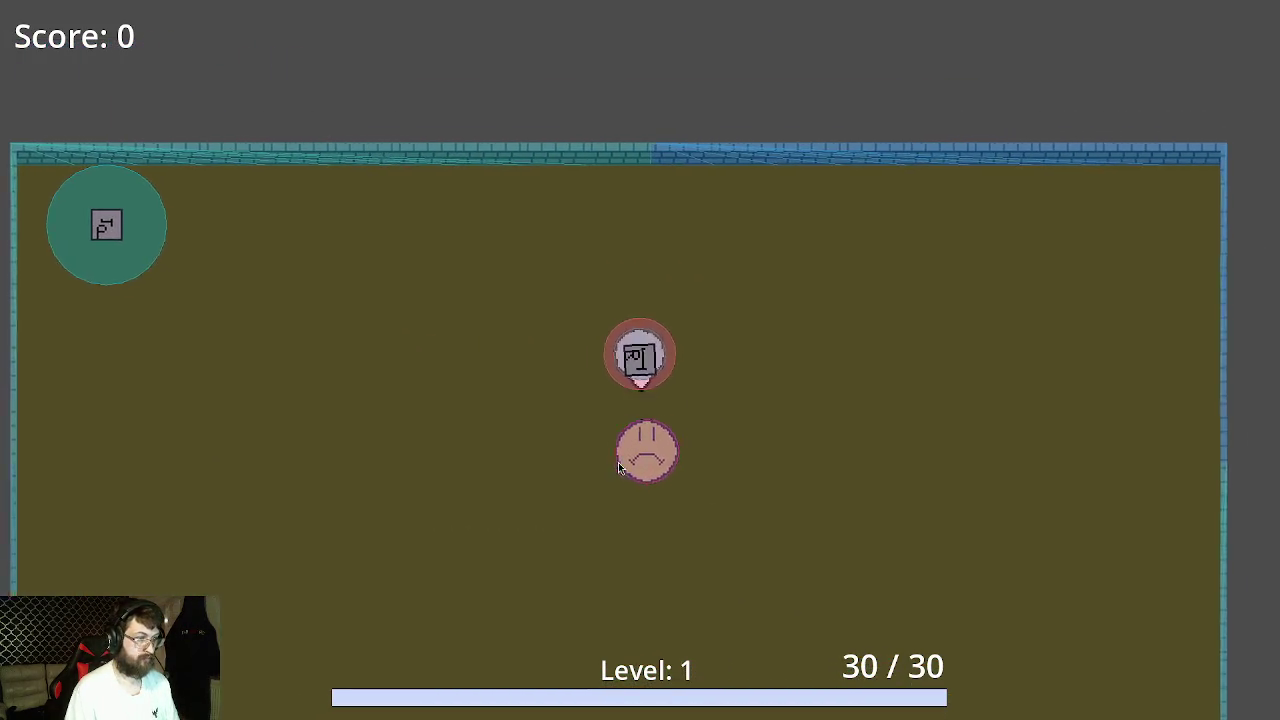
left_click(879, 419)
Walk onto the dropped blue pickup to trigger the crash, then stop the game
key("d")
key("s")
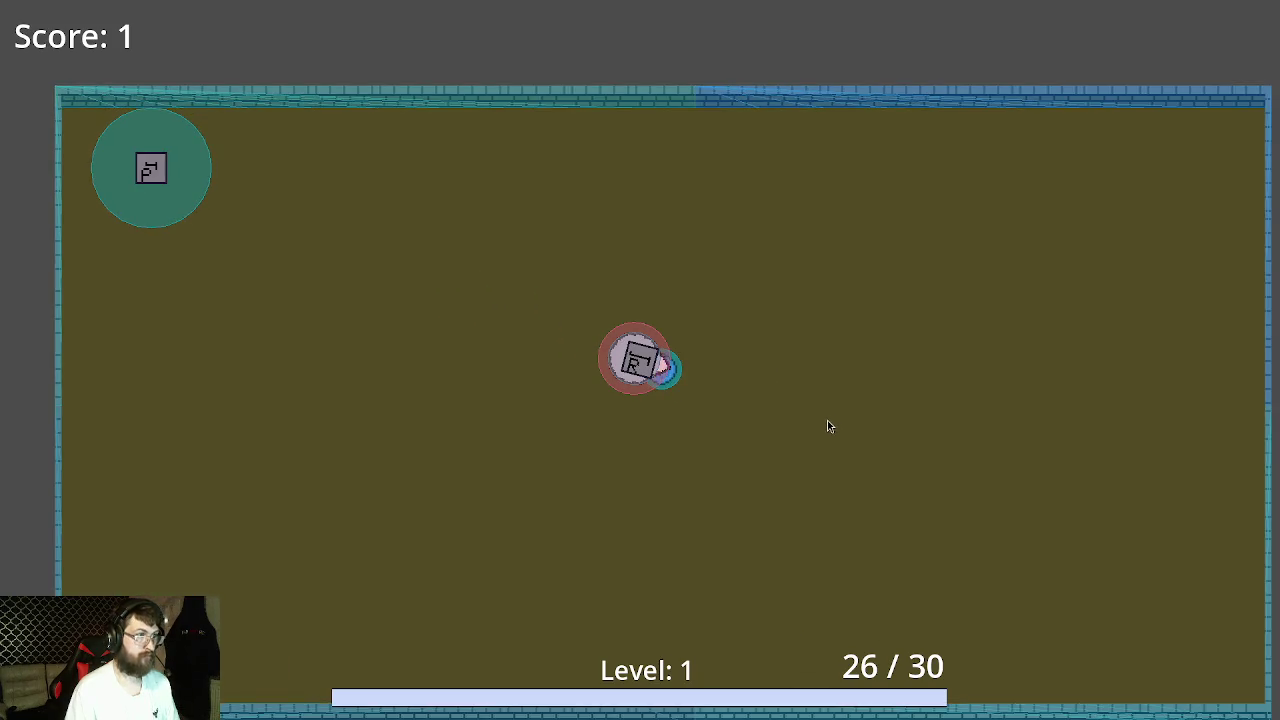
key("alt+Tab")
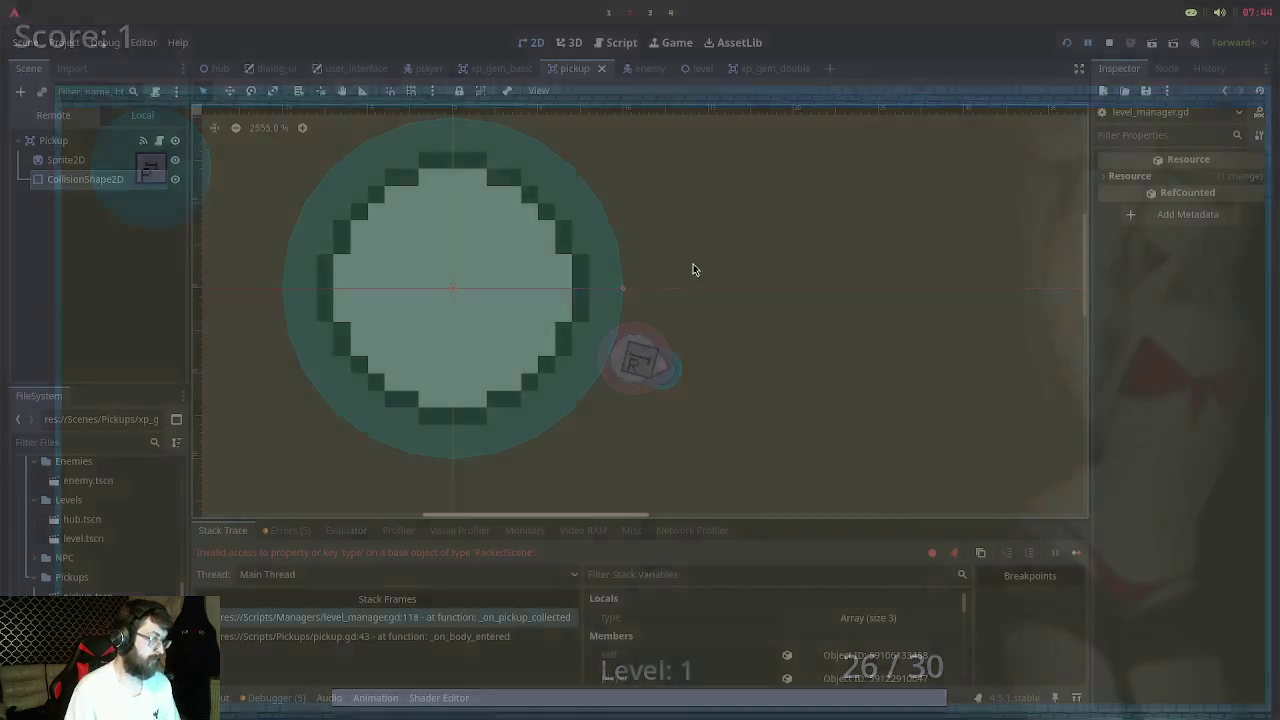
key("F8")
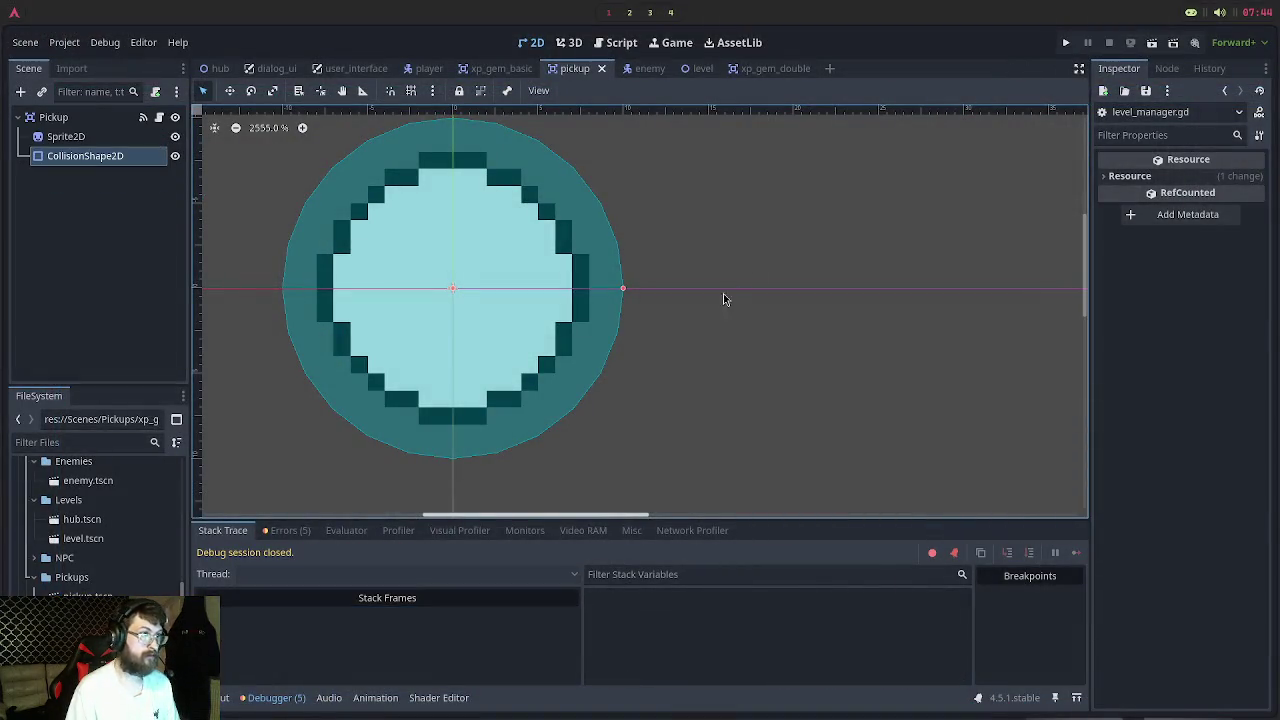
Change the emit call on line 43 back to emit(type) and save pickup.gd
key("alt+Tab")
key("j")
key("j")
key("j")
type("bcted.emit(t")
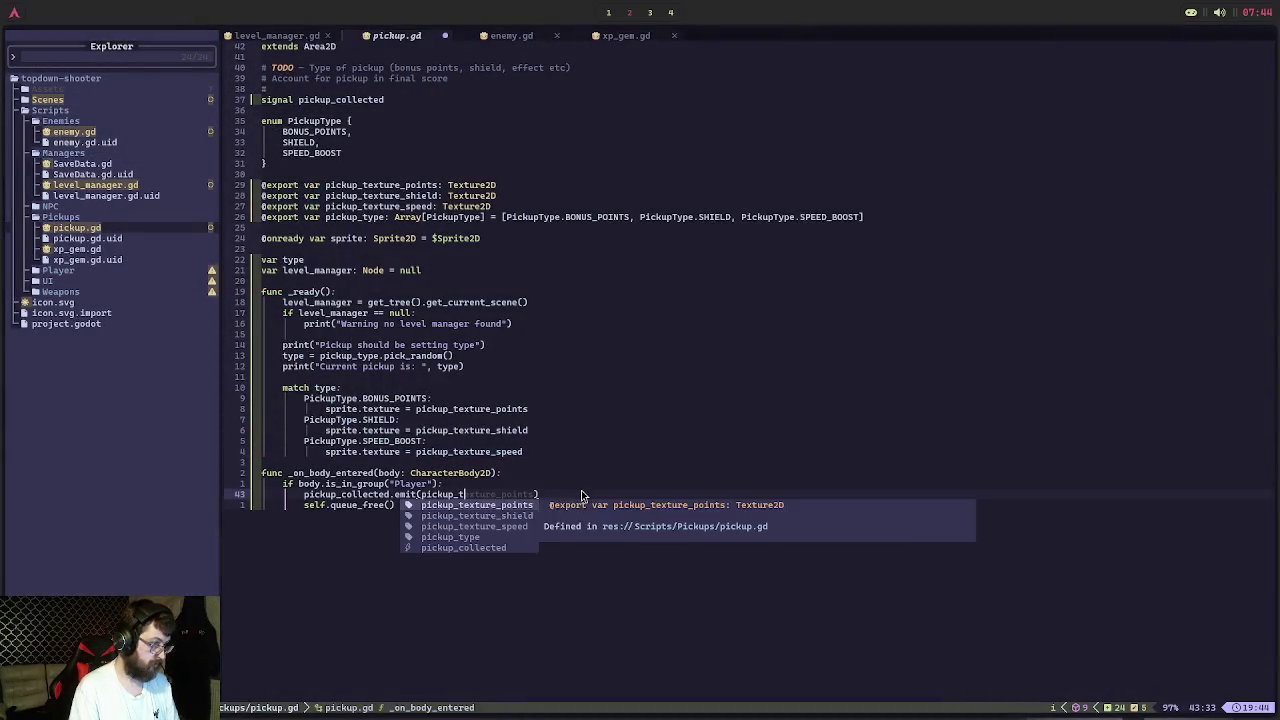
key("Tab")
key("Escape")
type(":w")
key("Return")
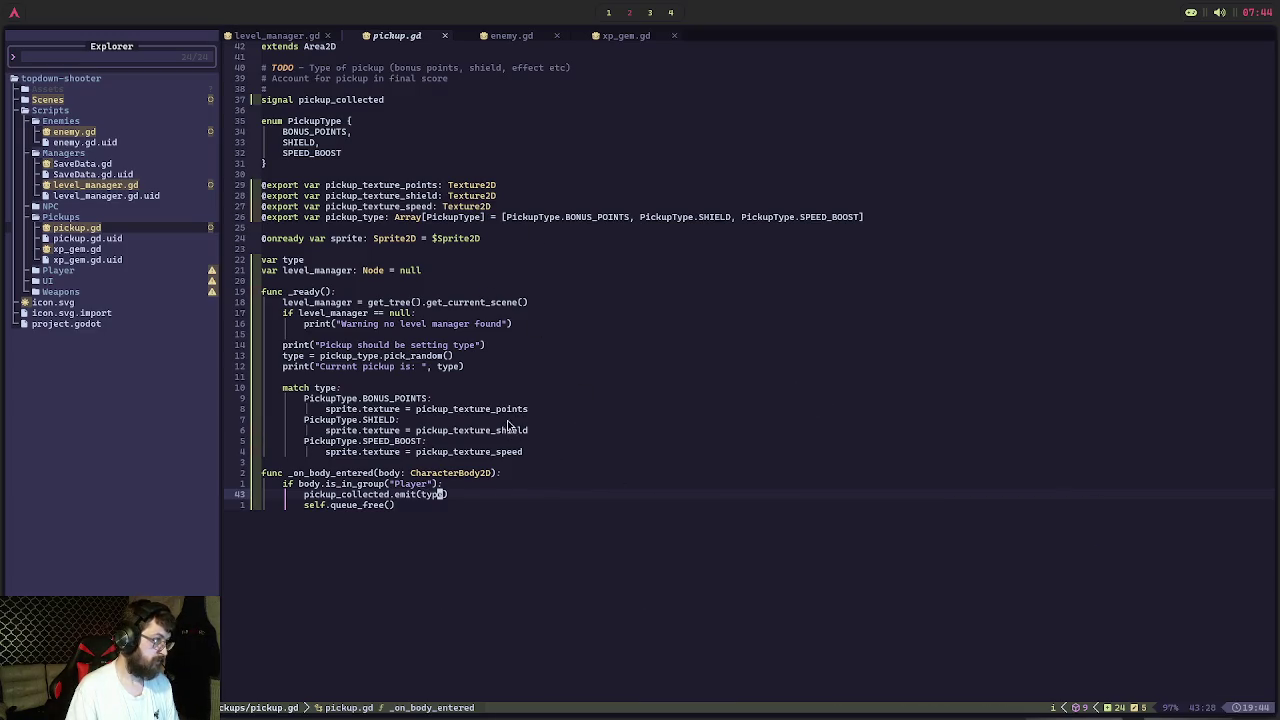
Compare pickup.gd's signal emission against xp_gem.gd
left_click(630, 38)
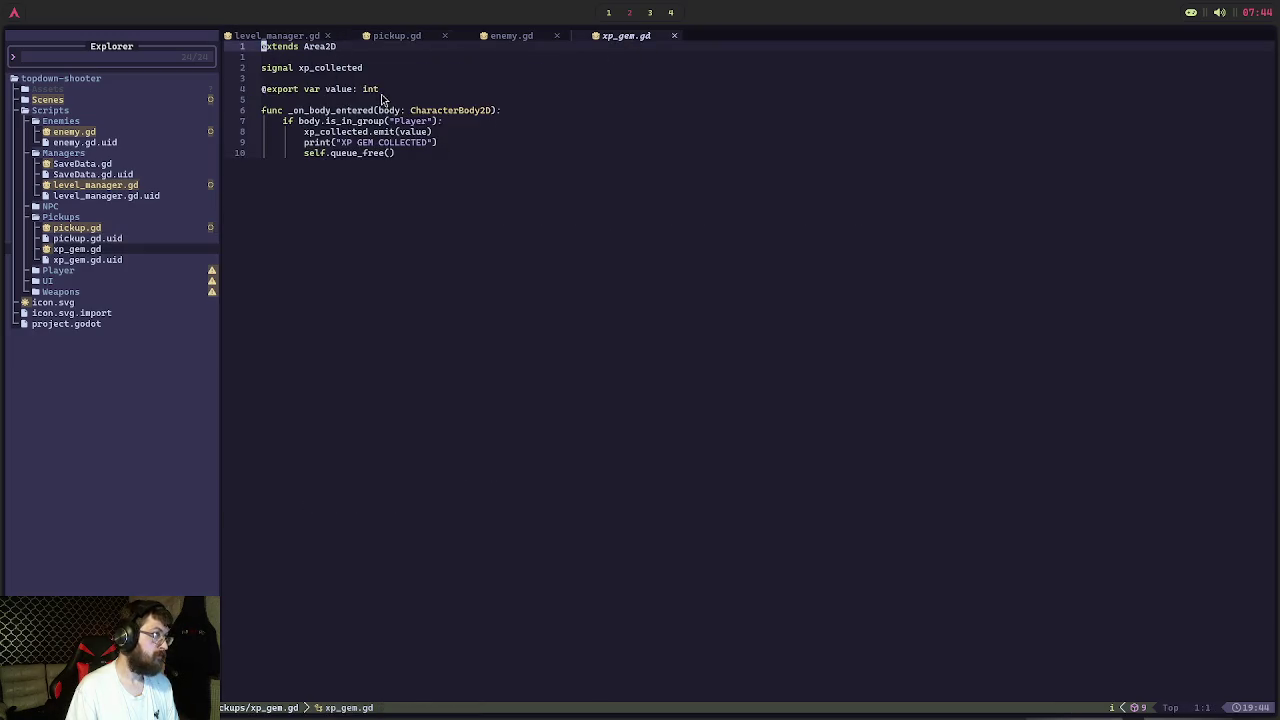
left_click(412, 37)
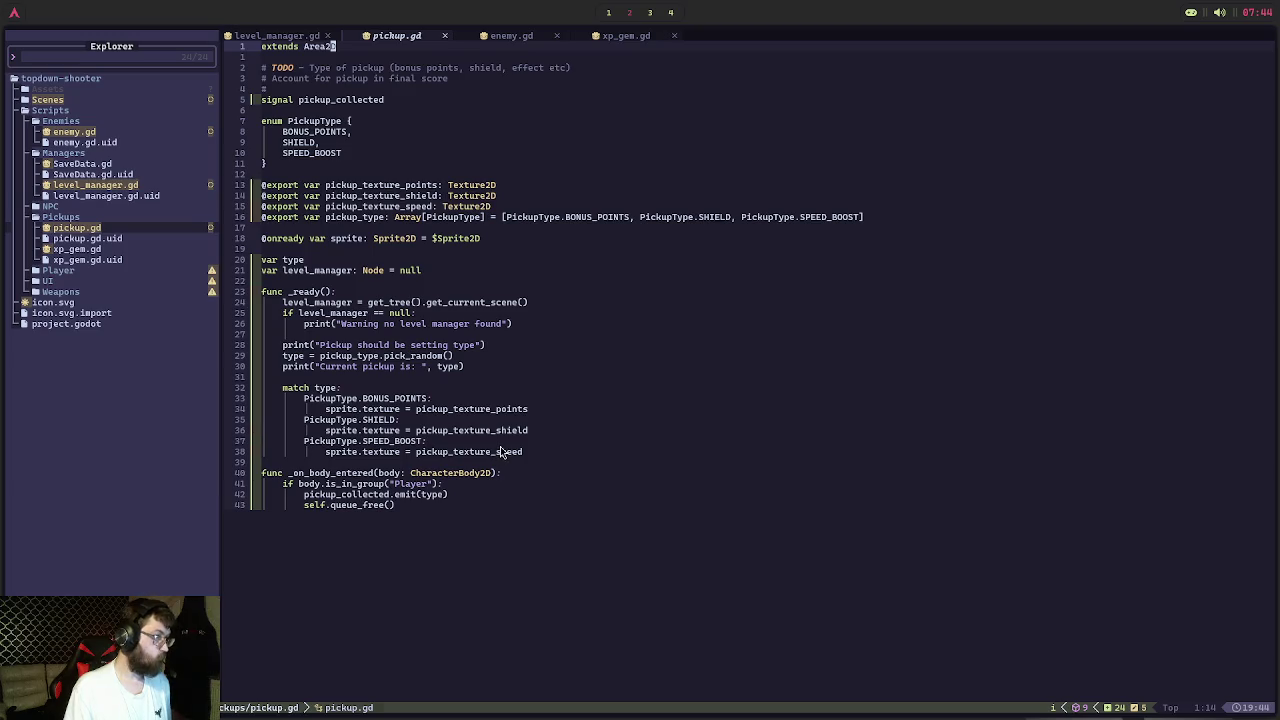
left_click(608, 40)
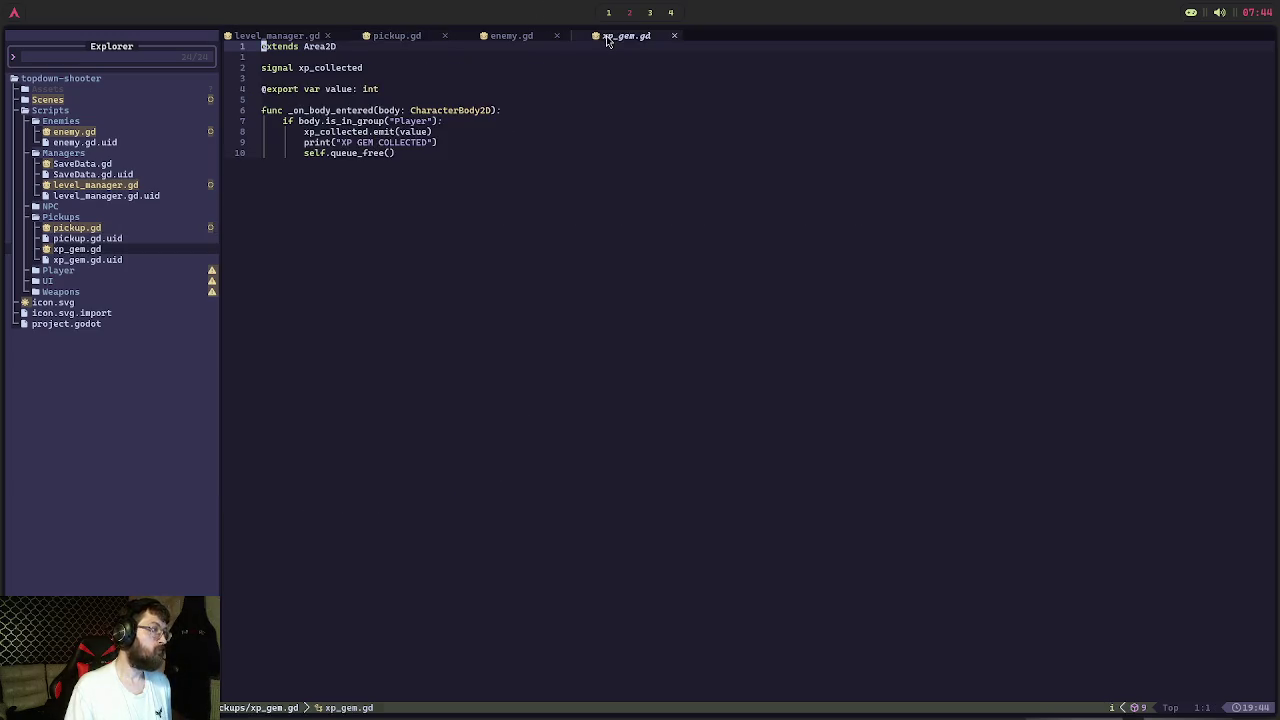
left_click(424, 35)
left_click(349, 263)
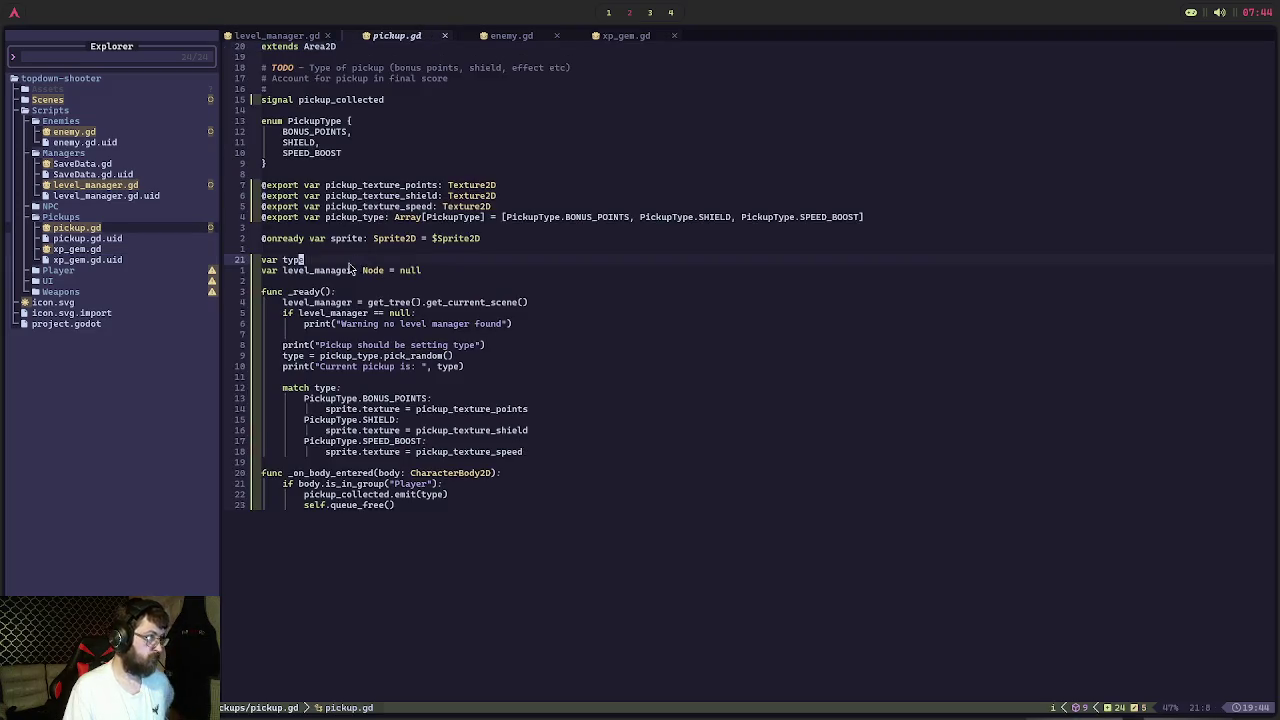
key("Return")
key("BackSpace")
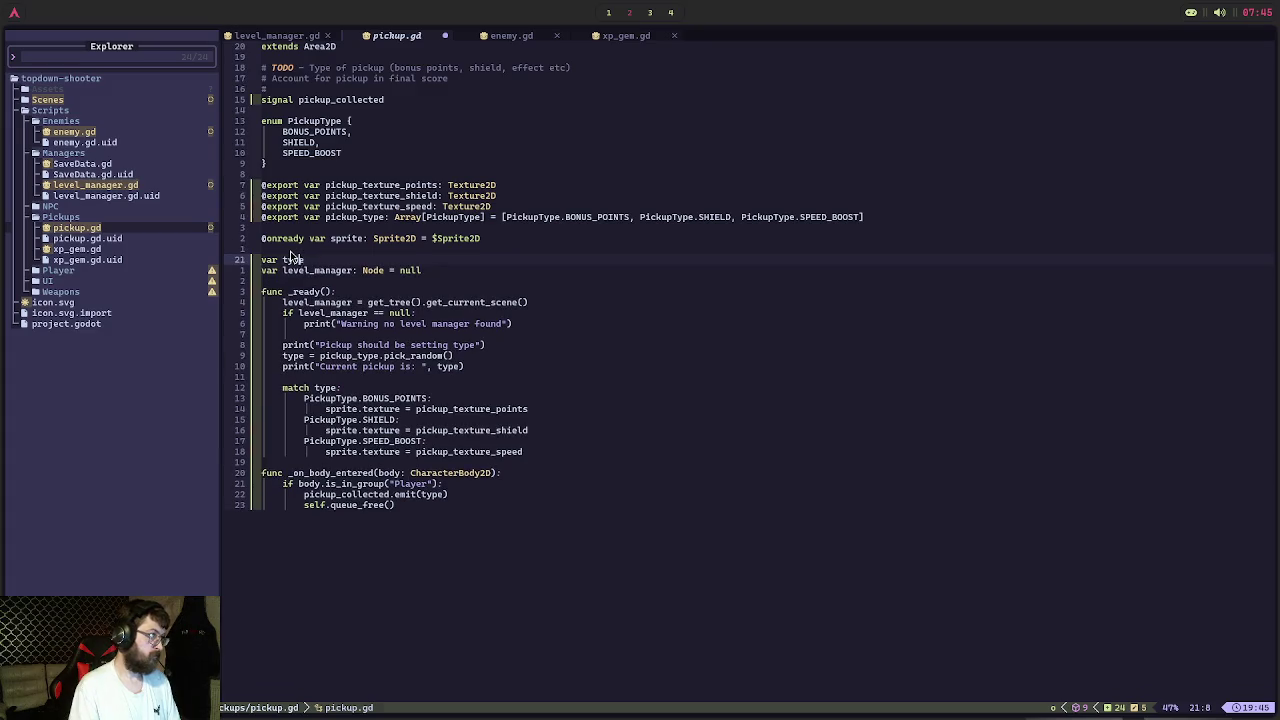
type("@export")
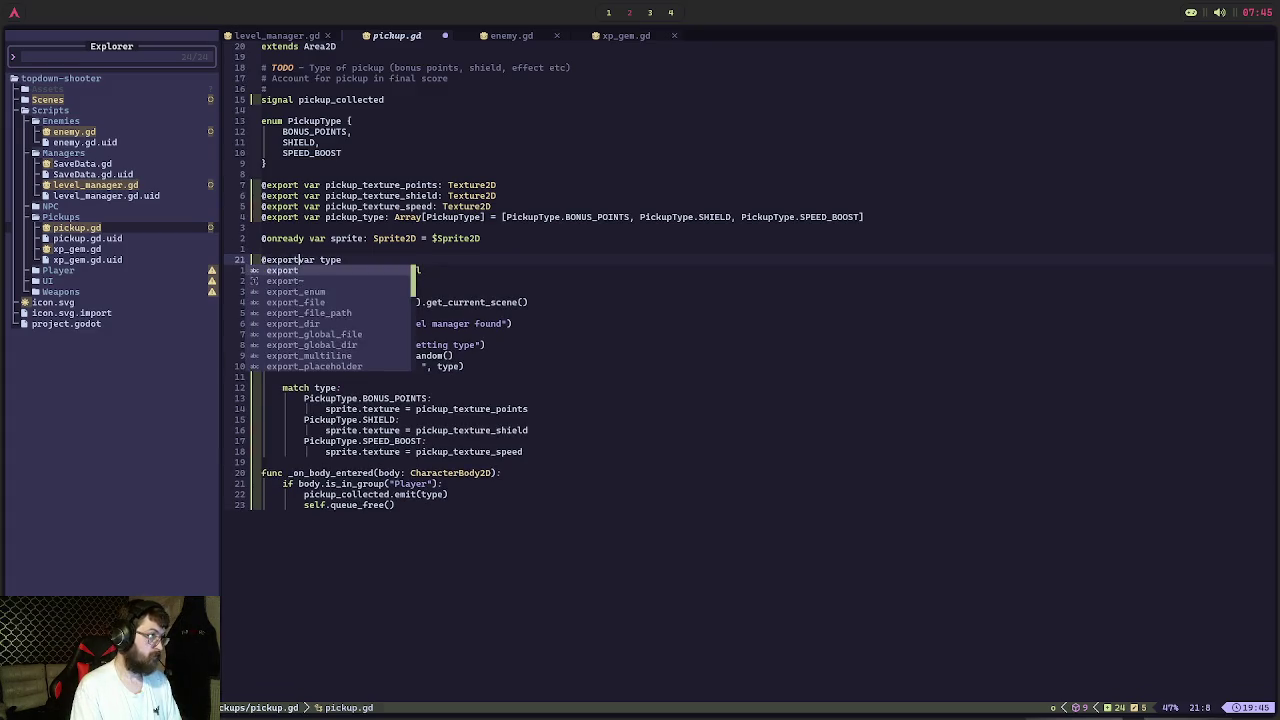
left_click(381, 262)
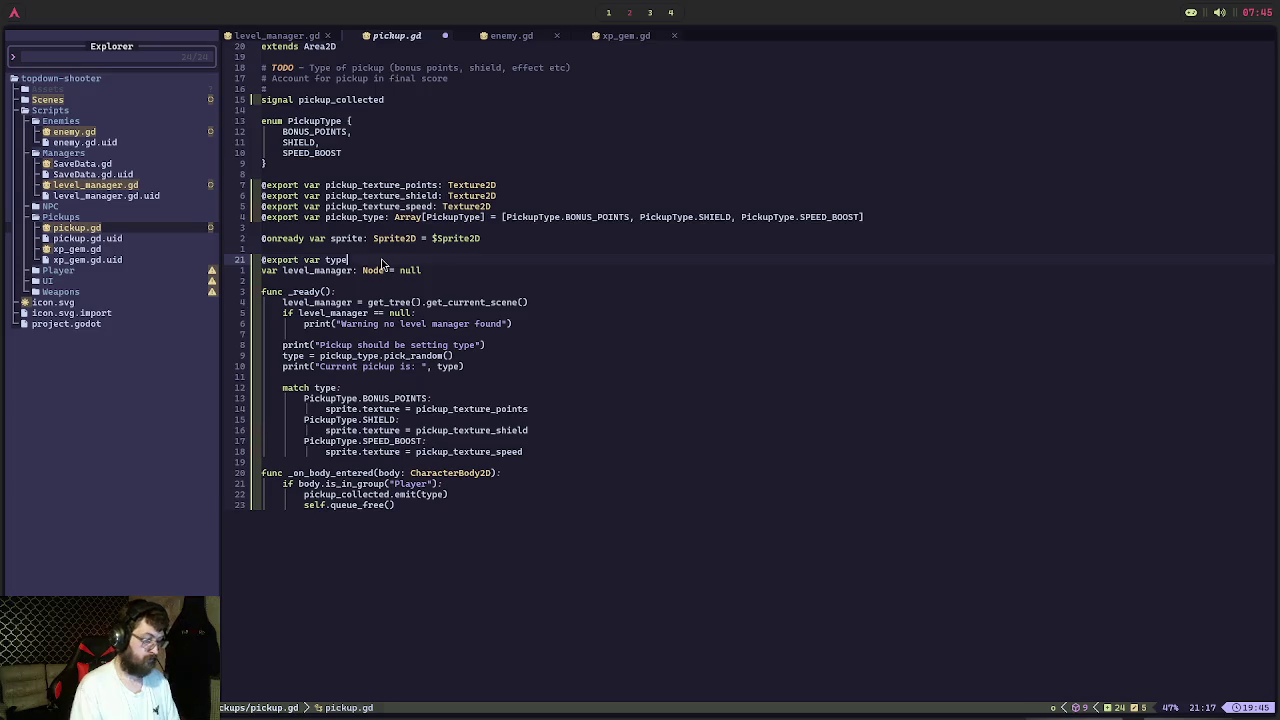
type(": PackedSt")
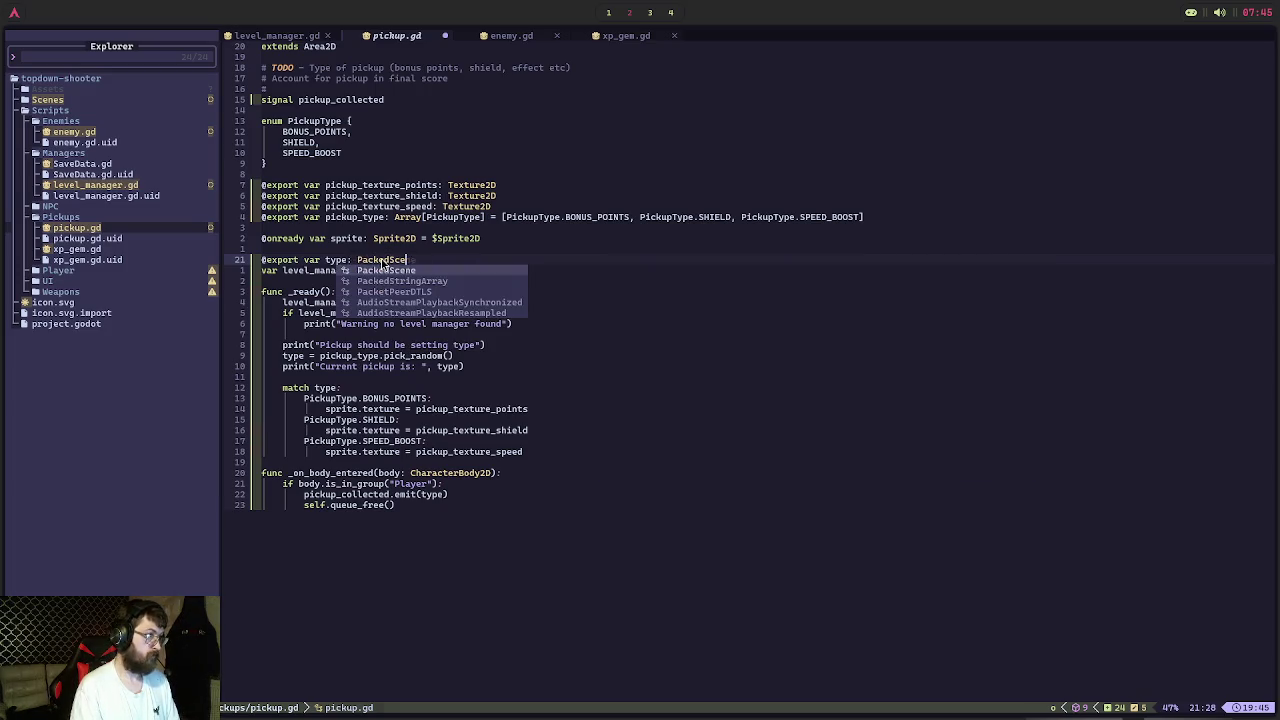
key("BackSpace")
key("BackSpace")
key("BackSpace")
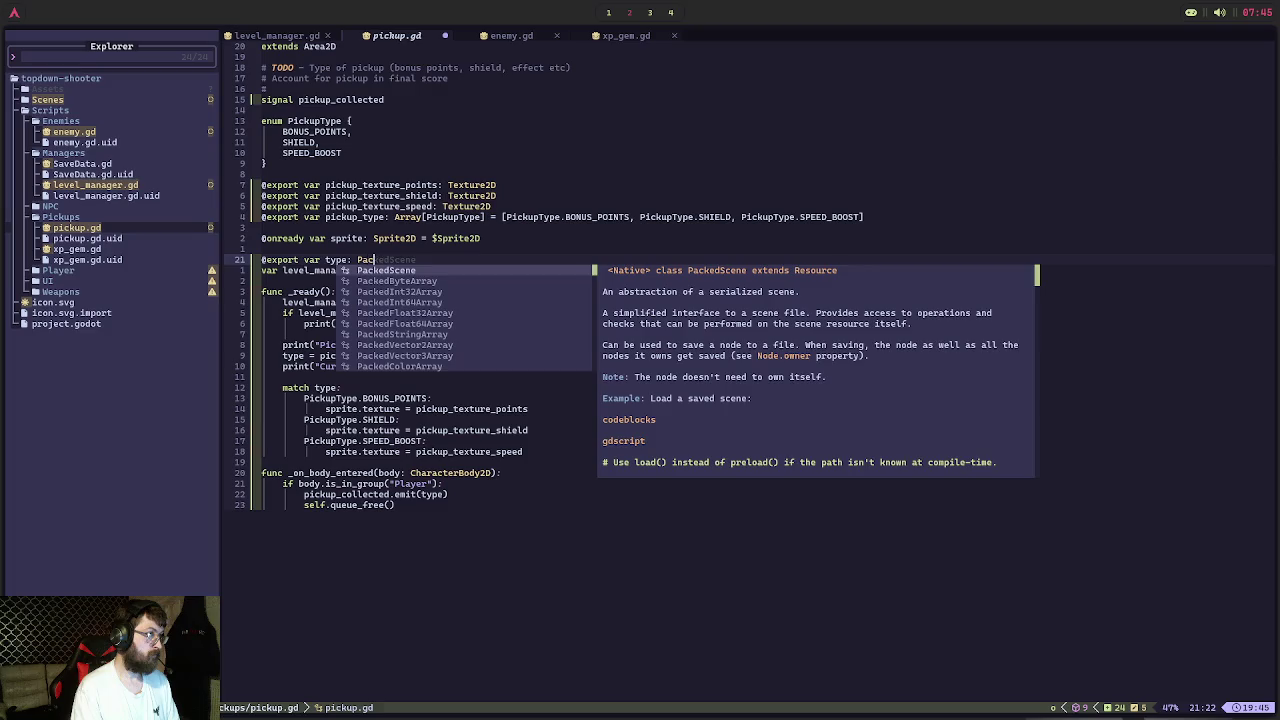
key("Down")
key("Return")
key("ctrl+s")
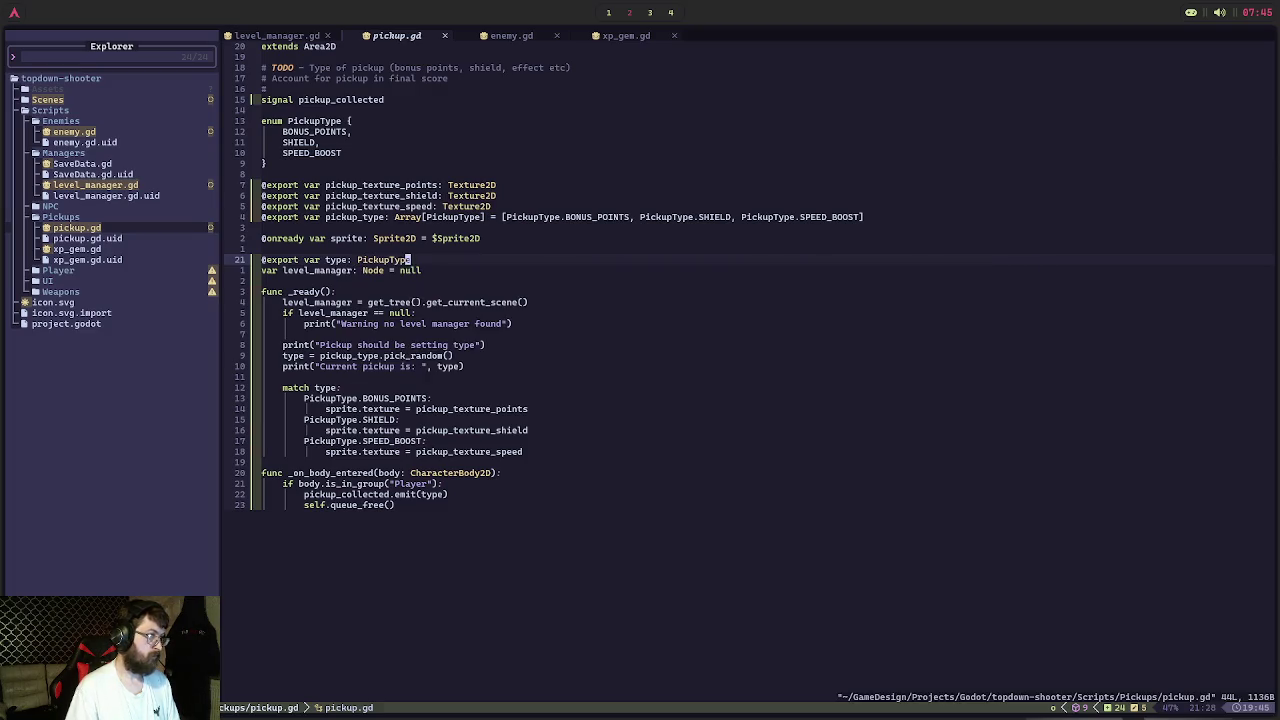
Run the project in Godot and start a game from the title menu
key("alt+Tab")
left_click(1066, 42)
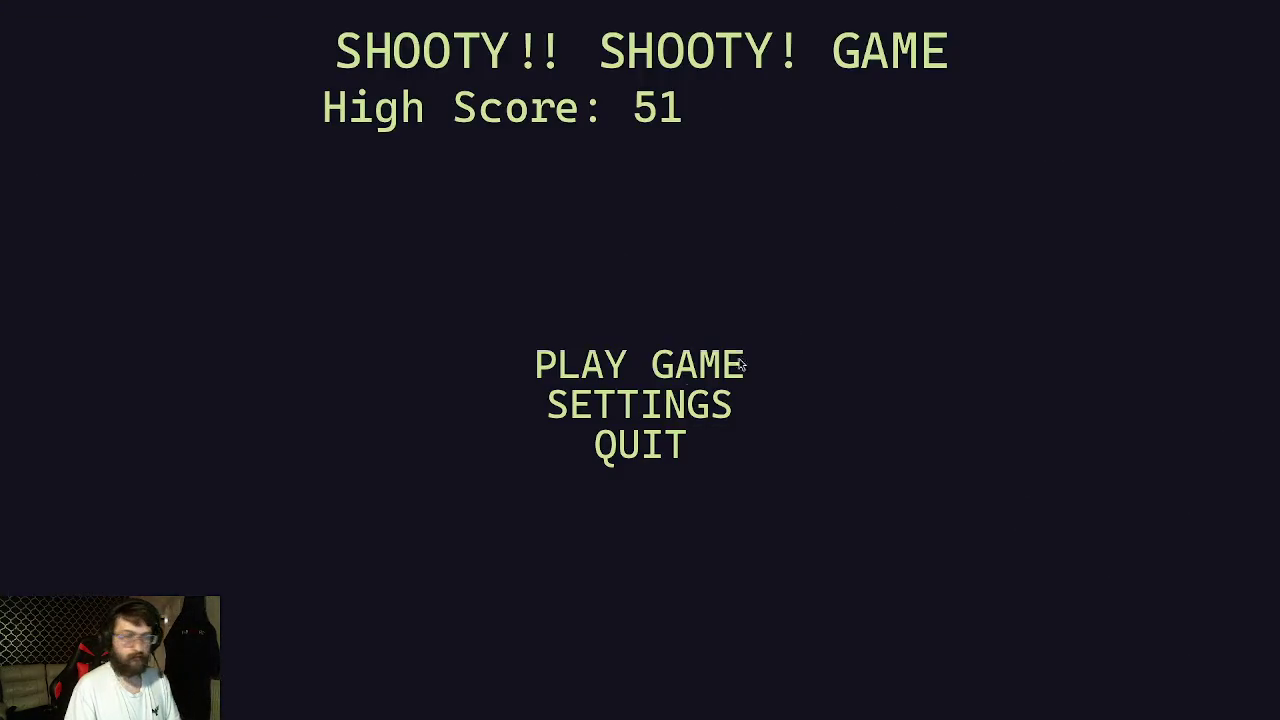
left_click(741, 364)
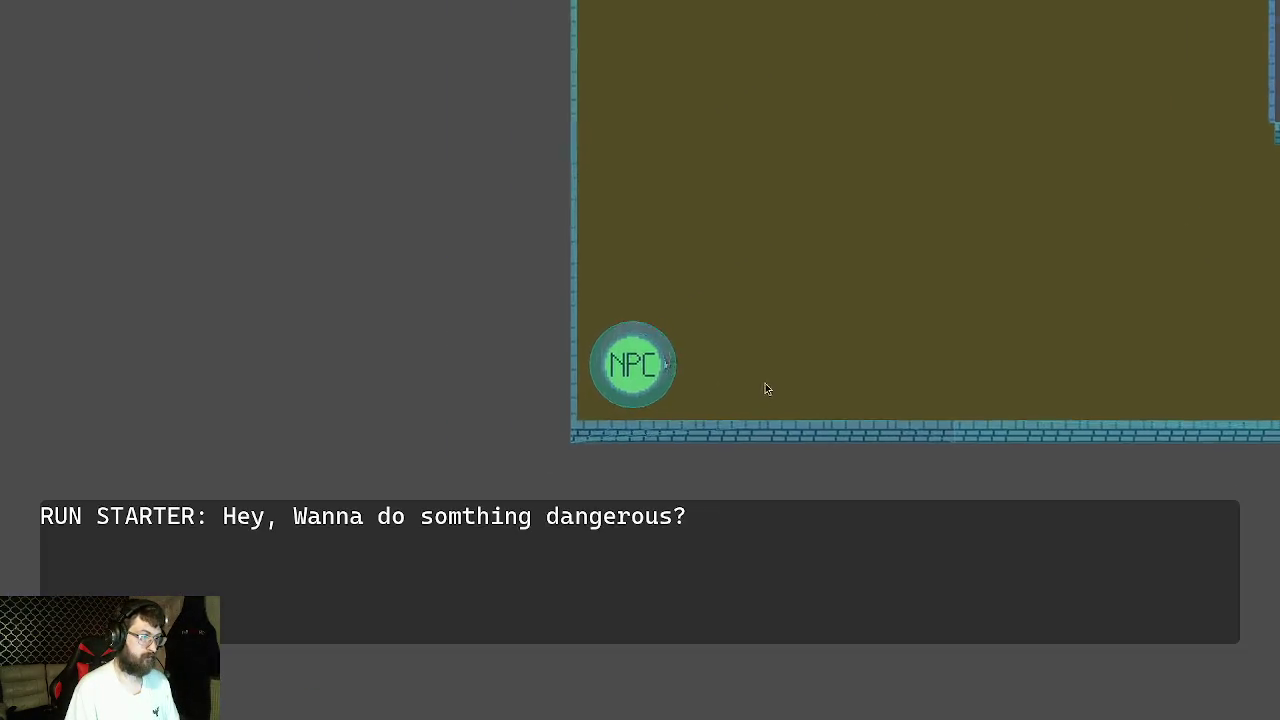